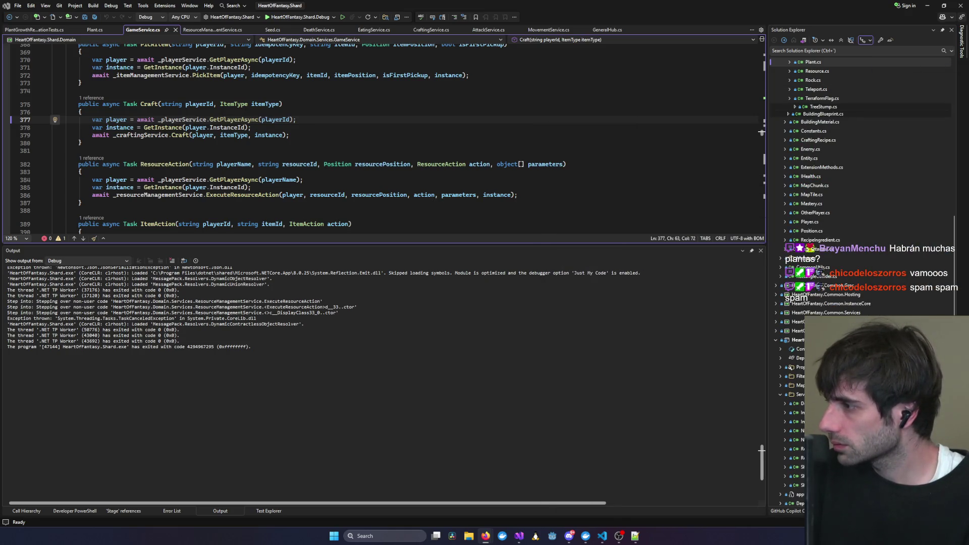
Bring Firefox's pixel-art trees pin forward and browse its related pins.
{"action": "key", "text": "alt+Tab"}
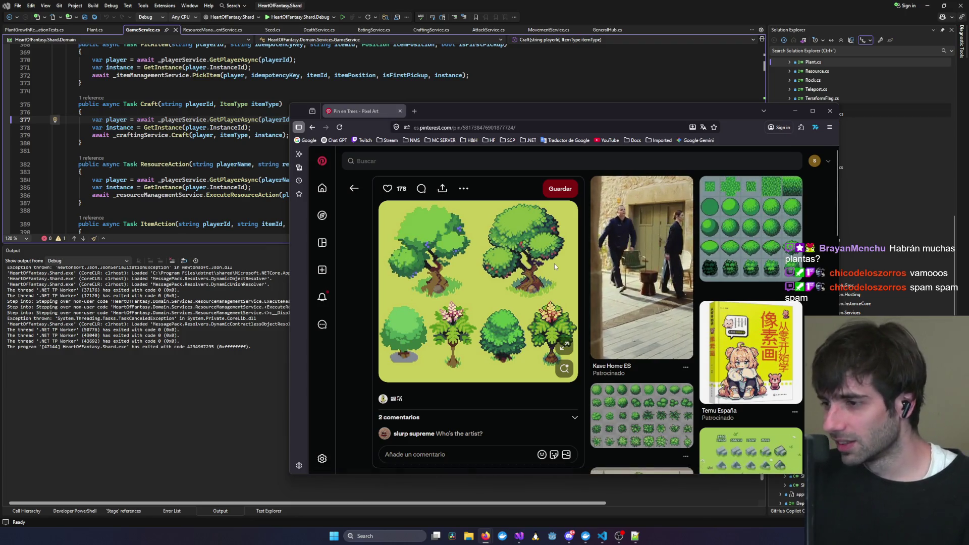
{"action": "scroll", "coordinate": [501, 255], "scroll_direction": "down", "scroll_amount": 2}
{"action": "scroll", "coordinate": [499, 249], "scroll_direction": "up", "scroll_amount": 1}
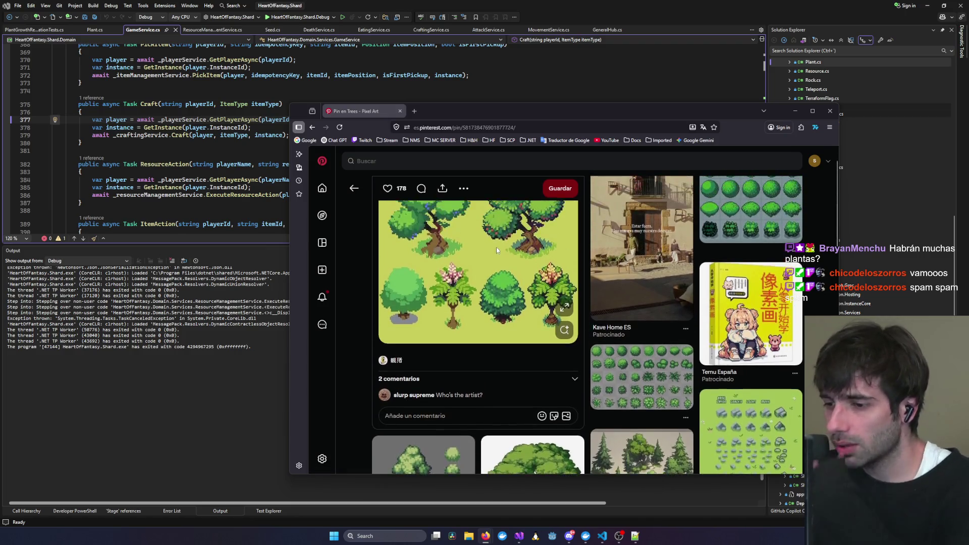
{"action": "scroll", "coordinate": [496, 247], "scroll_direction": "down", "scroll_amount": 4}
{"action": "scroll", "coordinate": [505, 237], "scroll_direction": "up", "scroll_amount": 5}
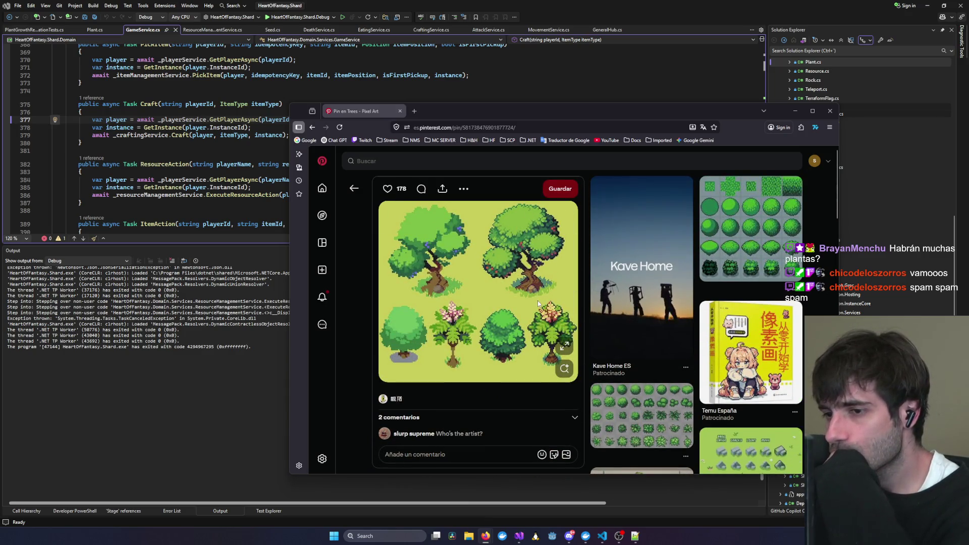
{"action": "scroll", "coordinate": [536, 297], "scroll_direction": "down", "scroll_amount": 1}
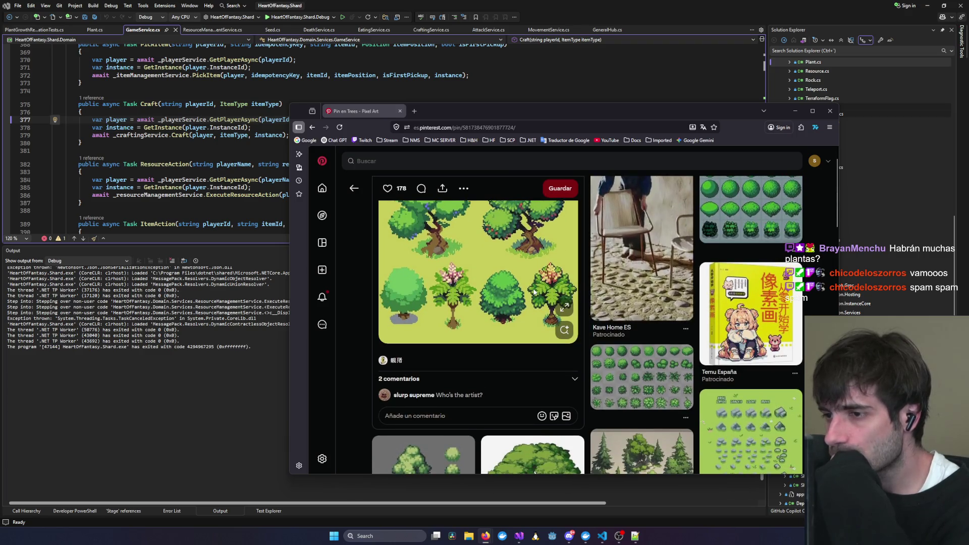
{"action": "scroll", "coordinate": [533, 289], "scroll_direction": "down", "scroll_amount": 3}
{"action": "scroll", "coordinate": [532, 287], "scroll_direction": "down", "scroll_amount": 3}
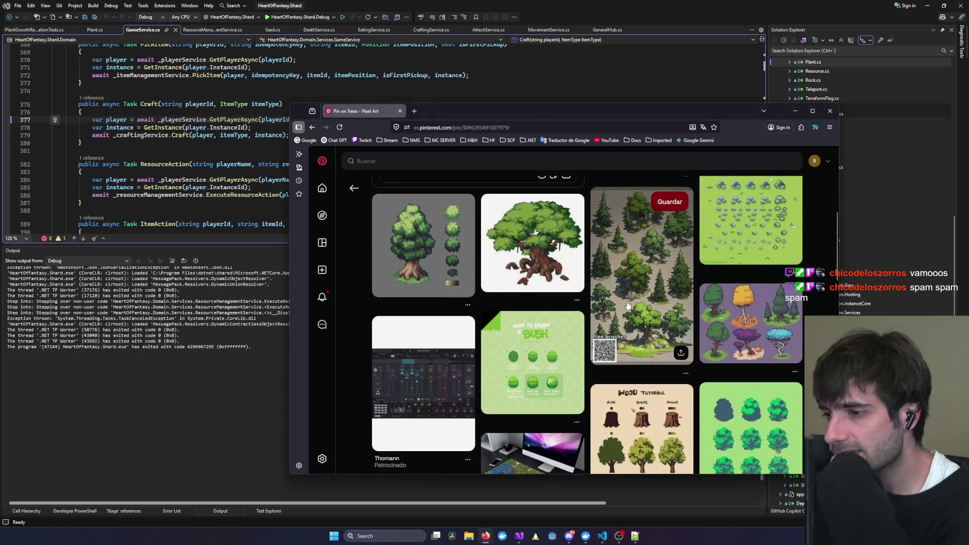
Open the Procreate Drawing Process pin of painted forest trees.
{"action": "left_click", "coordinate": [628, 305]}
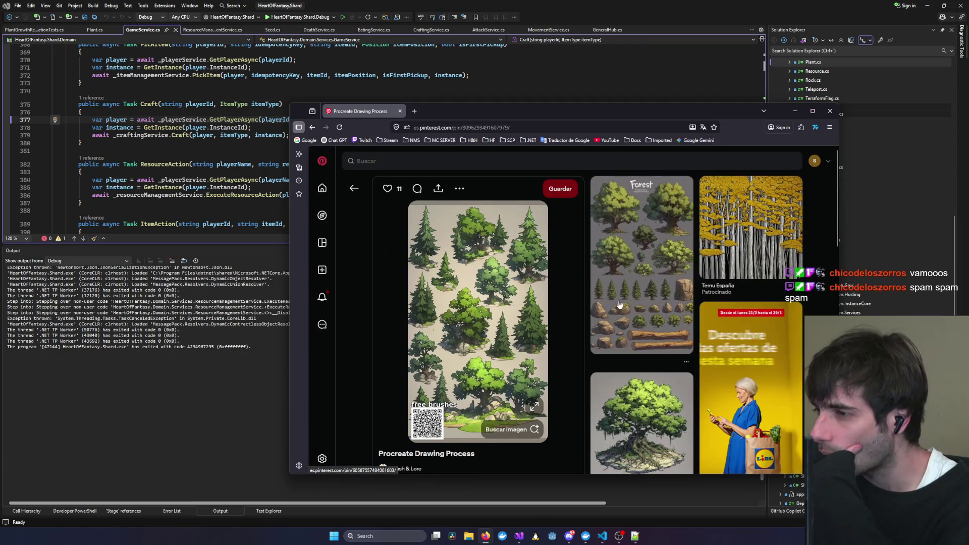
{"action": "scroll", "coordinate": [528, 272], "scroll_direction": "down", "scroll_amount": 2}
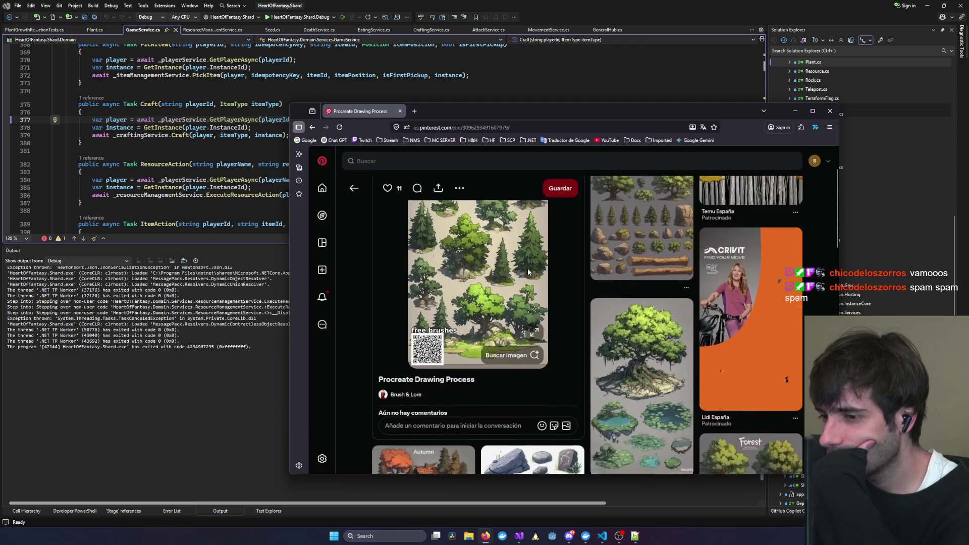
View the forest trees image at full size zoomed to 200%, then close the viewer.
{"action": "left_click", "coordinate": [532, 333]}
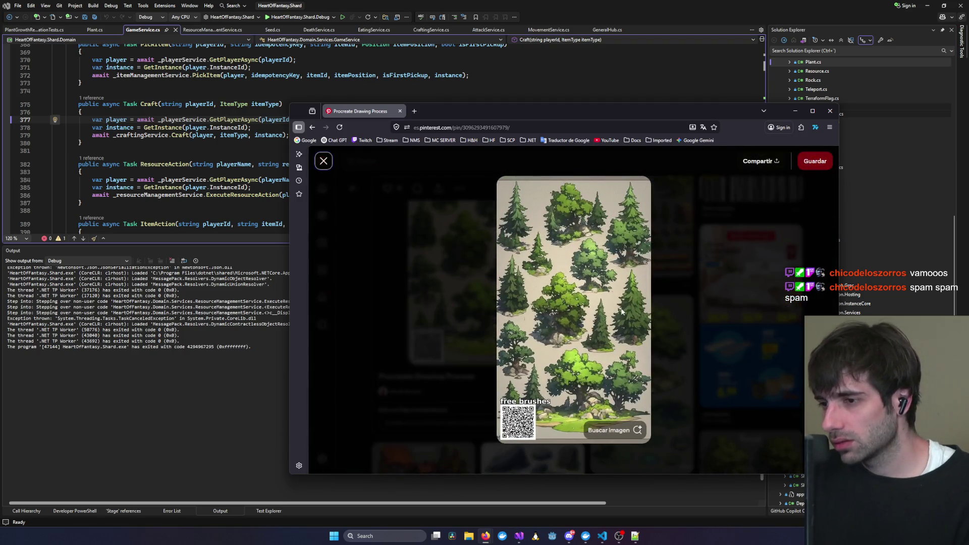
{"action": "scroll", "coordinate": [622, 312], "scroll_direction": "up", "scroll_amount": 6, "text": "ctrl"}
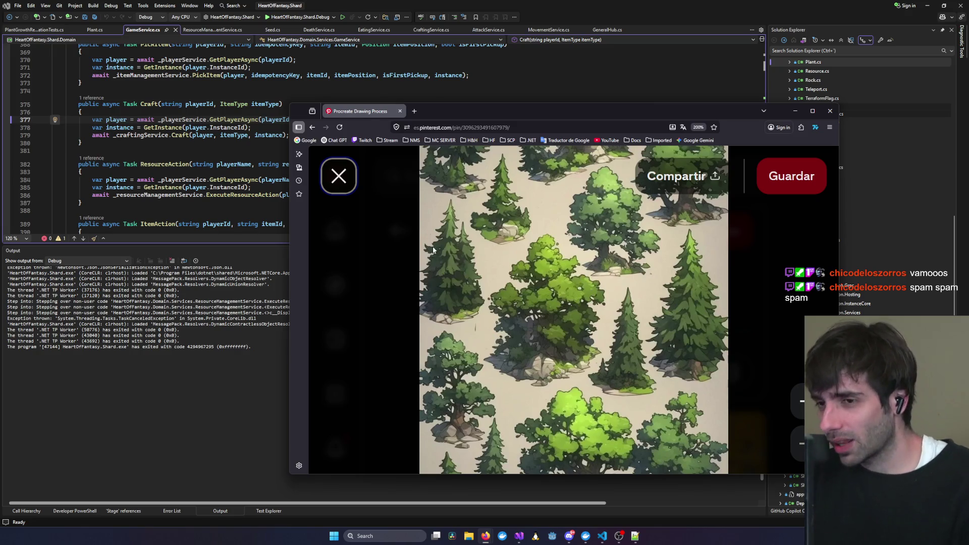
{"action": "left_click", "coordinate": [338, 176]}
Browse the related tree and rock pins below and return to the top.
{"action": "scroll", "coordinate": [626, 311], "scroll_direction": "down", "scroll_amount": 10}
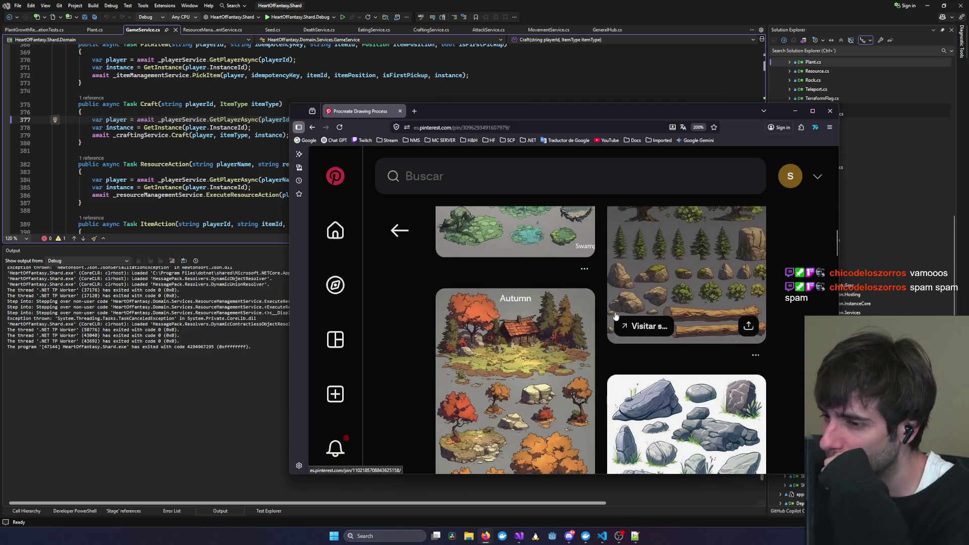
{"action": "scroll", "coordinate": [532, 327], "scroll_direction": "down", "scroll_amount": 1}
{"action": "scroll", "coordinate": [533, 326], "scroll_direction": "down", "scroll_amount": 2}
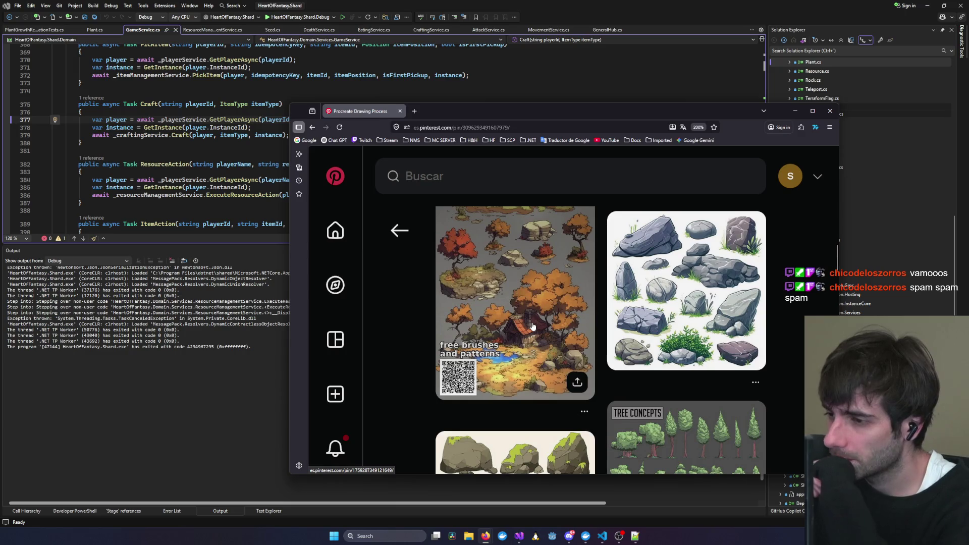
{"action": "scroll", "coordinate": [533, 327], "scroll_direction": "down", "scroll_amount": 3}
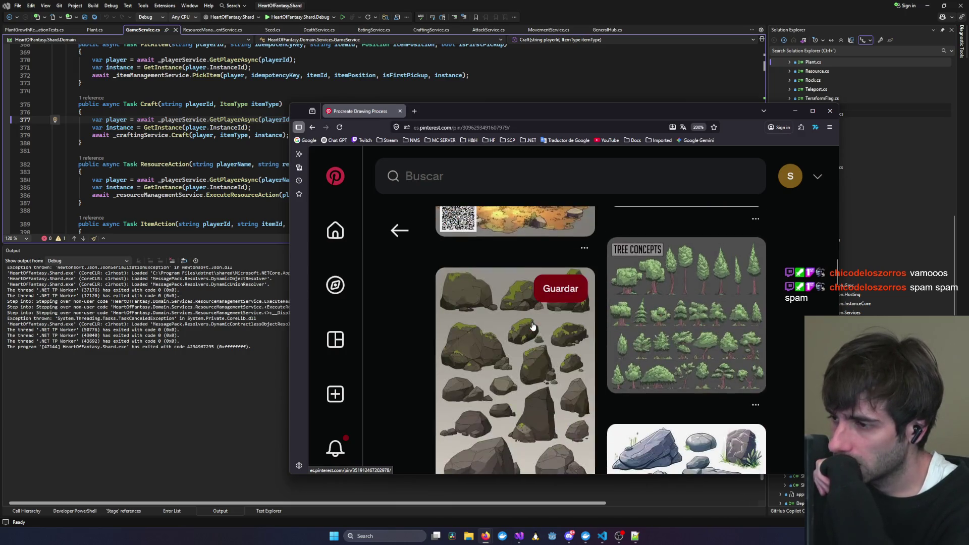
{"action": "scroll", "coordinate": [533, 327], "scroll_direction": "down", "scroll_amount": 10}
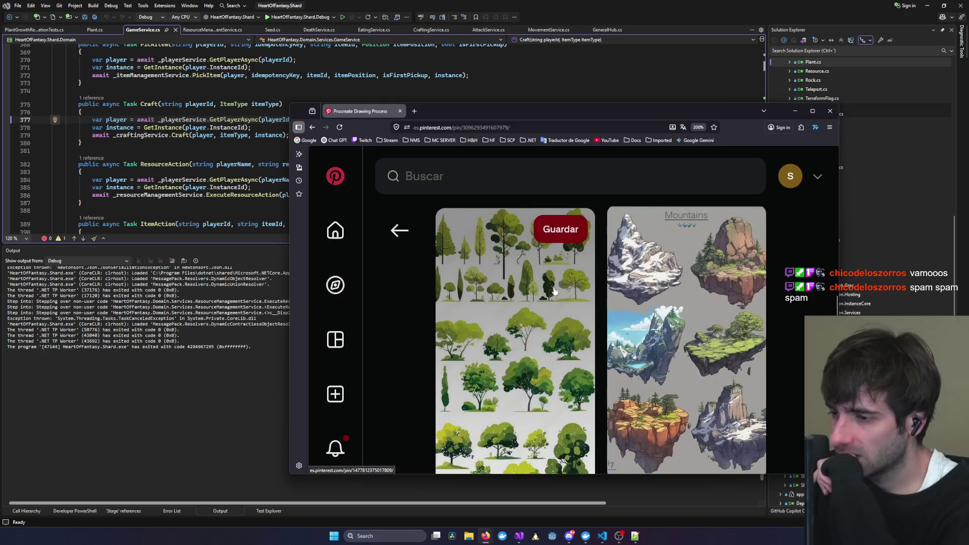
{"action": "scroll", "coordinate": [600, 298], "scroll_direction": "down", "scroll_amount": 2}
{"action": "scroll", "coordinate": [610, 293], "scroll_direction": "down", "scroll_amount": 5}
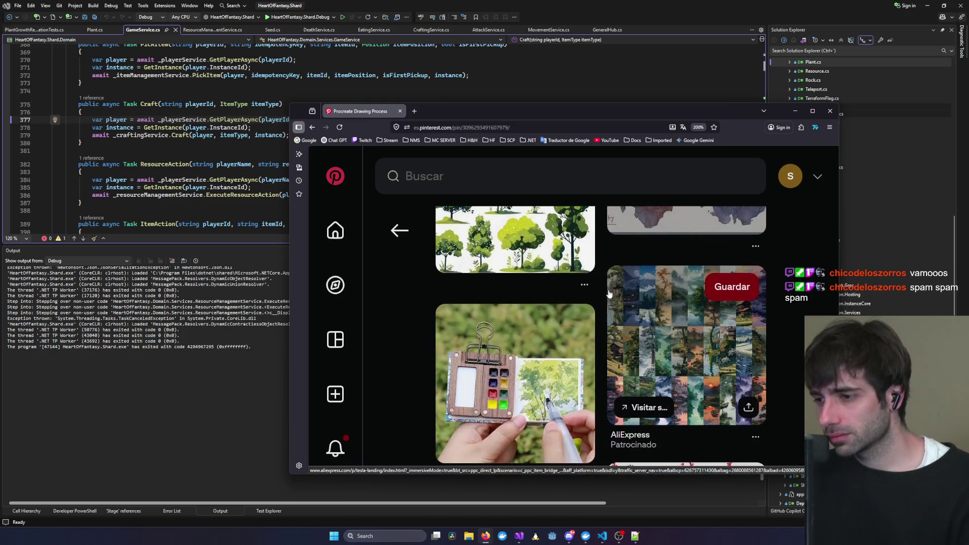
{"action": "scroll", "coordinate": [630, 283], "scroll_direction": "down", "scroll_amount": 6}
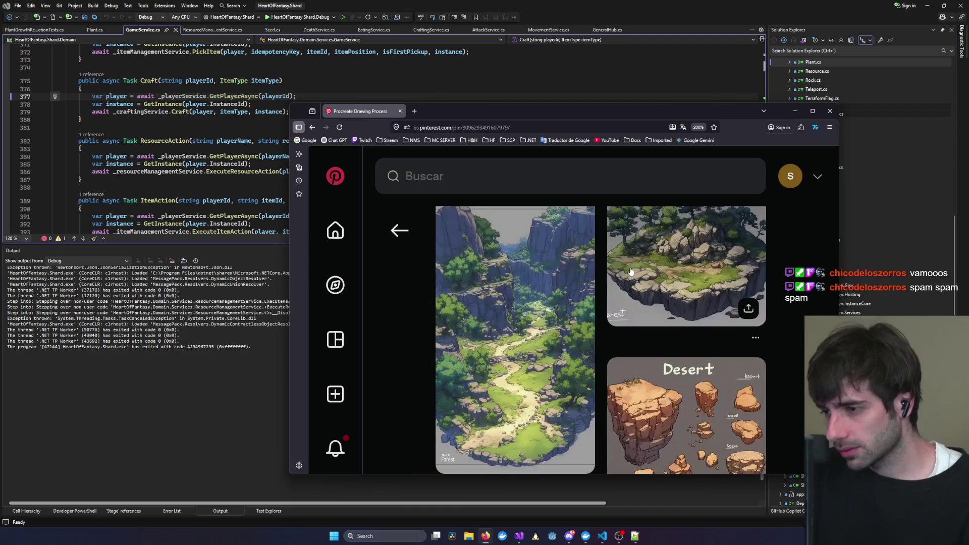
{"action": "scroll", "coordinate": [631, 265], "scroll_direction": "up", "scroll_amount": 3}
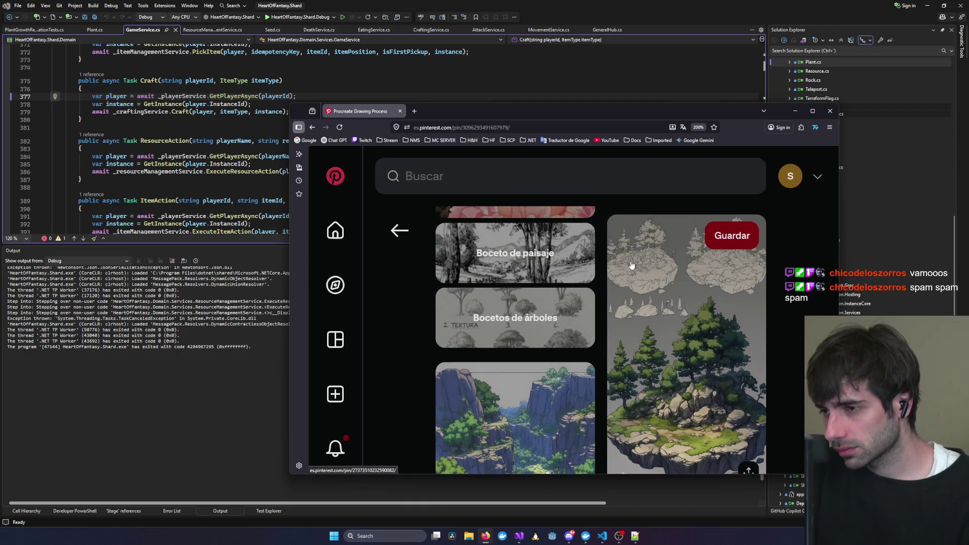
{"action": "scroll", "coordinate": [631, 265], "scroll_direction": "down", "scroll_amount": 8}
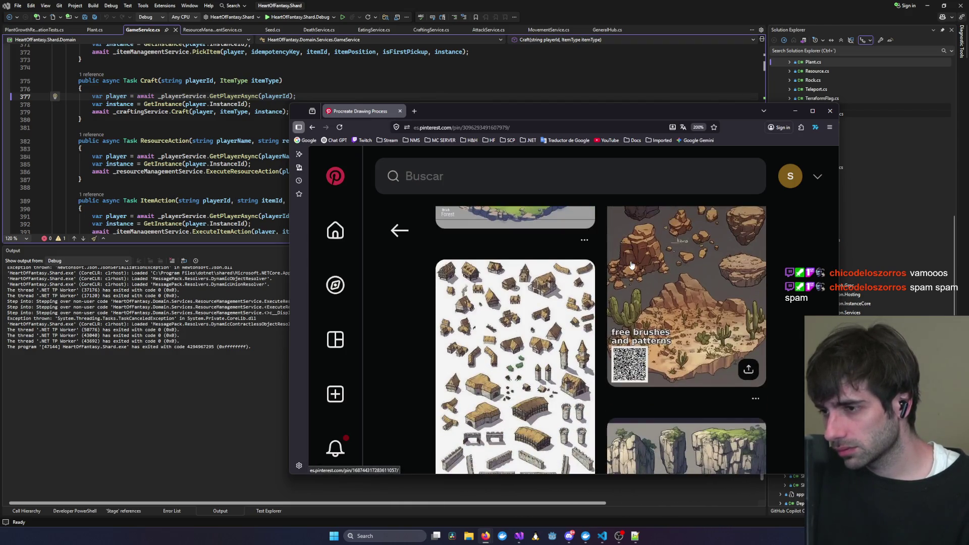
{"action": "scroll", "coordinate": [632, 265], "scroll_direction": "up", "scroll_amount": 3}
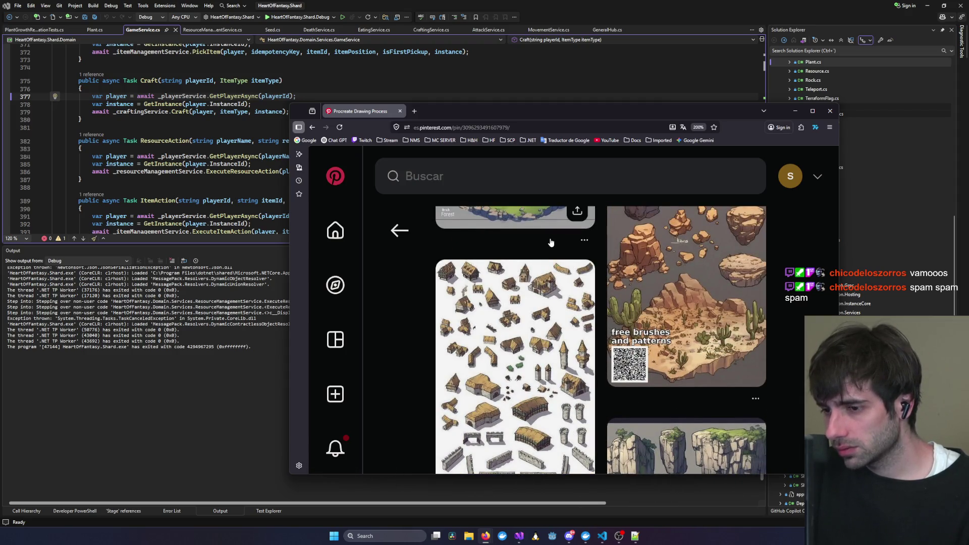
{"action": "scroll", "coordinate": [550, 242], "scroll_direction": "down", "scroll_amount": 10}
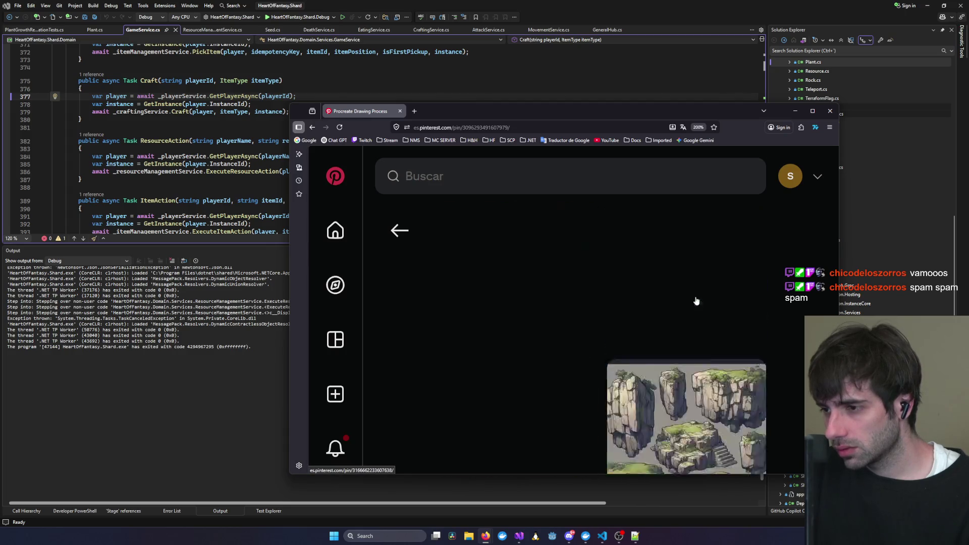
{"action": "scroll", "coordinate": [695, 302], "scroll_direction": "up", "scroll_amount": 10}
{"action": "scroll", "coordinate": [602, 324], "scroll_direction": "down", "scroll_amount": 5}
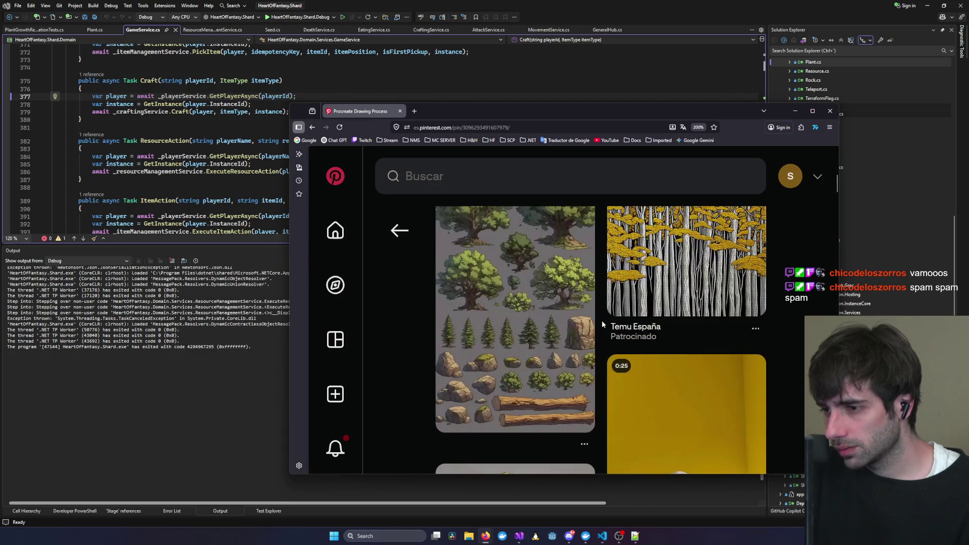
{"action": "scroll", "coordinate": [510, 302], "scroll_direction": "up", "scroll_amount": 5}
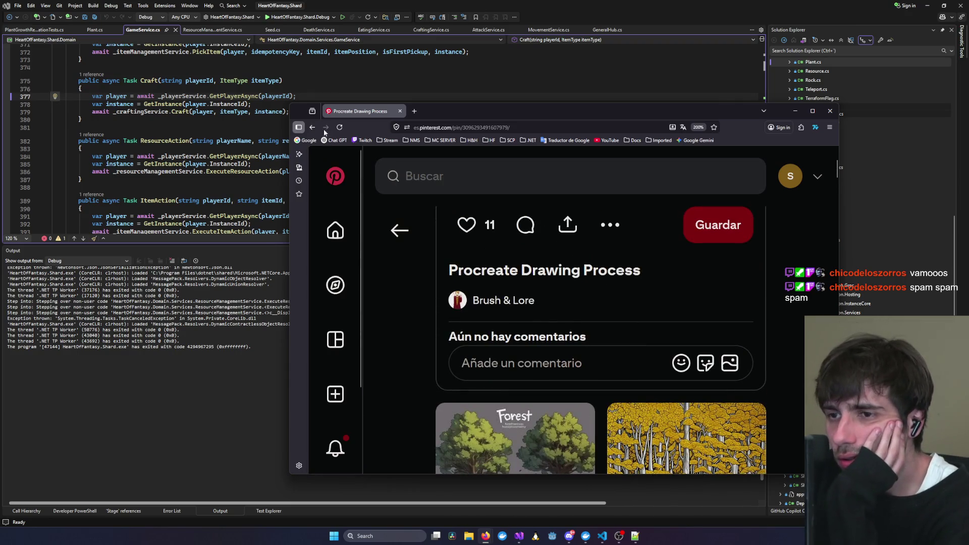
Minimize Firefox to check the GameService.cs code, then bring the Pinterest garden-scene pin back over it.
{"action": "key", "text": "super+Down"}
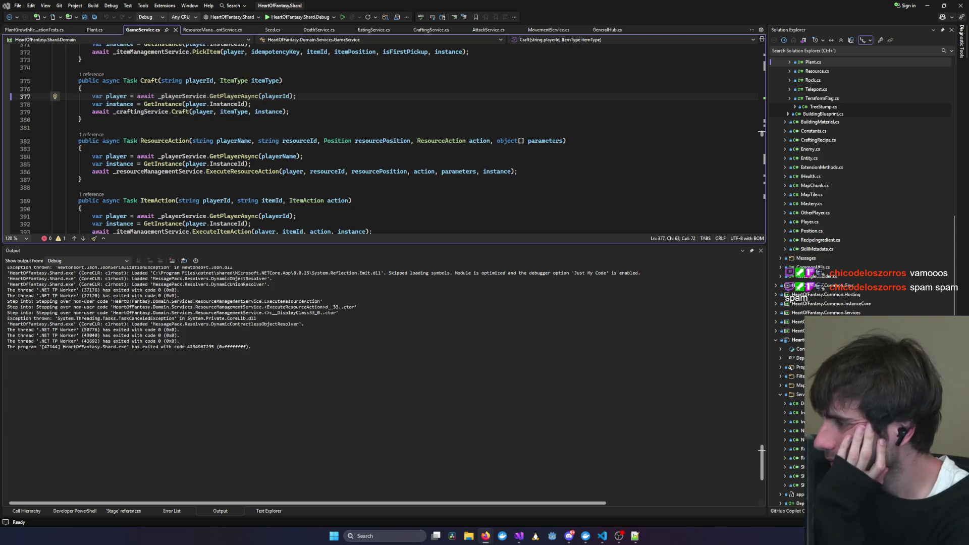
{"action": "key", "text": "alt+Tab"}
{"action": "scroll", "coordinate": [423, 227], "scroll_direction": "down", "scroll_amount": 2}
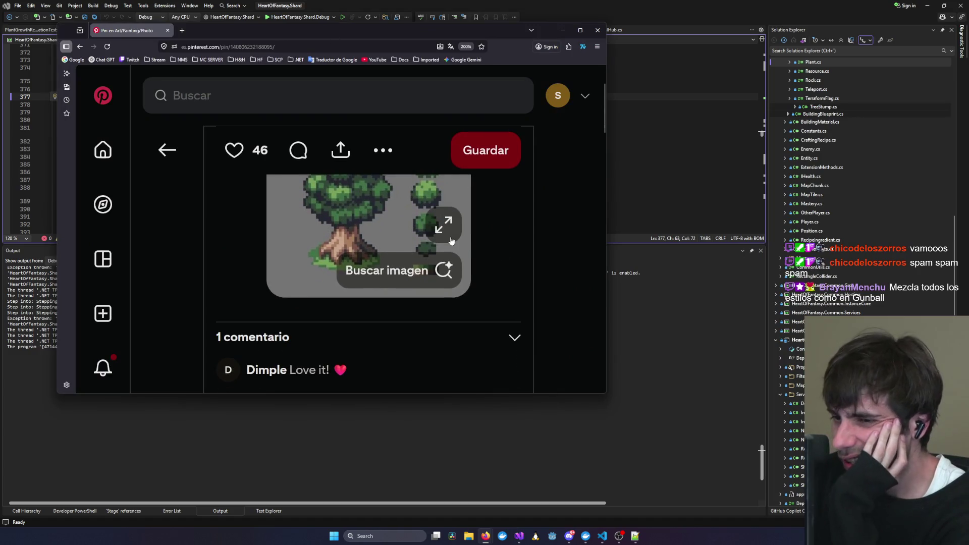
{"action": "key", "text": "alt+Tab"}
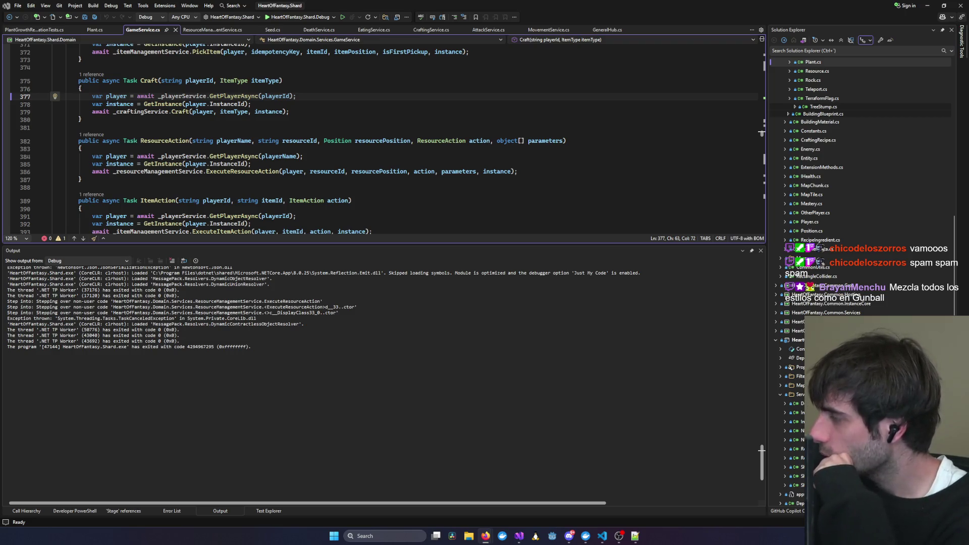
{"action": "key", "text": "alt+Tab"}
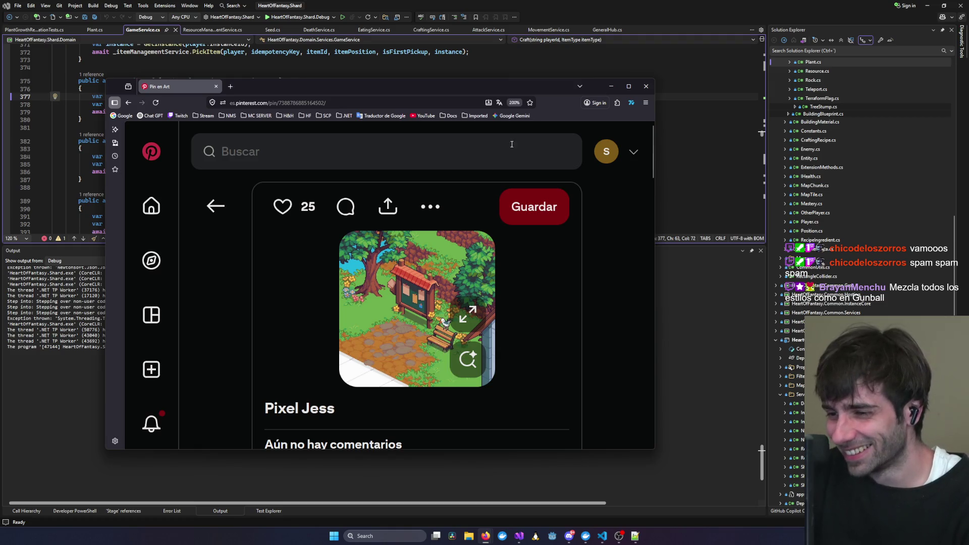
Move the browser to the right screen edge, then return to it on the autumn and green pixel-trees pin.
{"action": "mouse_move", "coordinate": [448, 95]}
{"action": "left_mouse_down"}
{"action": "mouse_move", "coordinate": [764, 153]}
{"action": "mouse_move", "coordinate": [586, 140]}
{"action": "mouse_move", "coordinate": [968, 129]}
{"action": "left_mouse_up"}
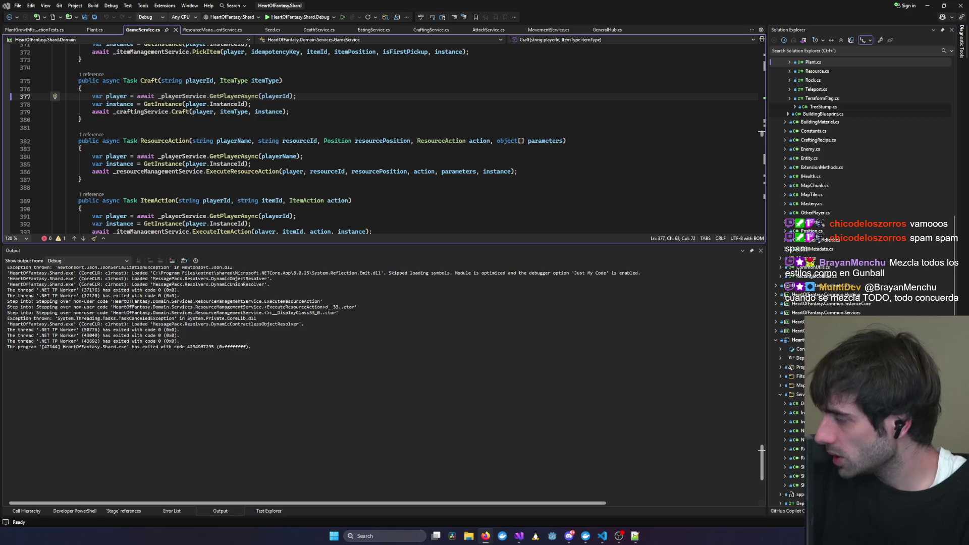
{"action": "key", "text": "alt+Tab"}
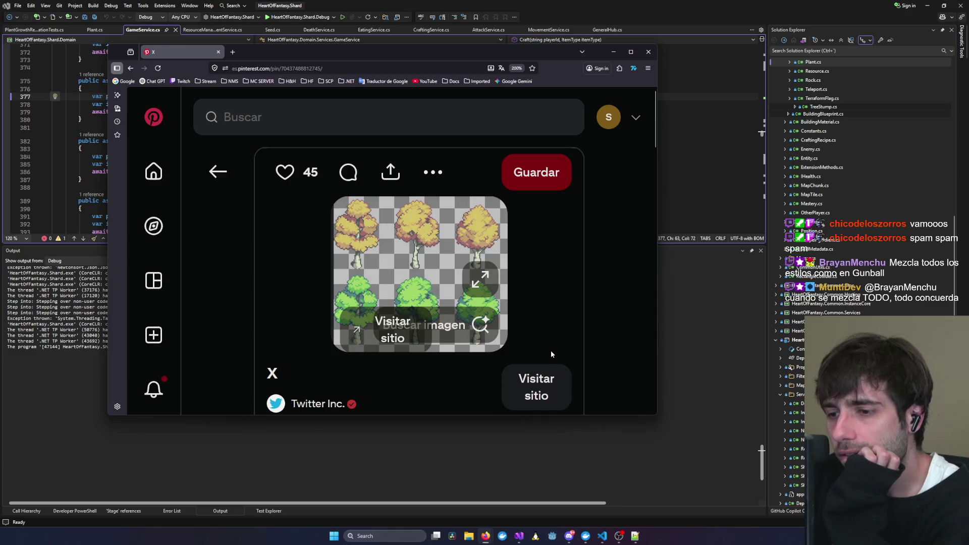
{"action": "left_click", "coordinate": [480, 278]}
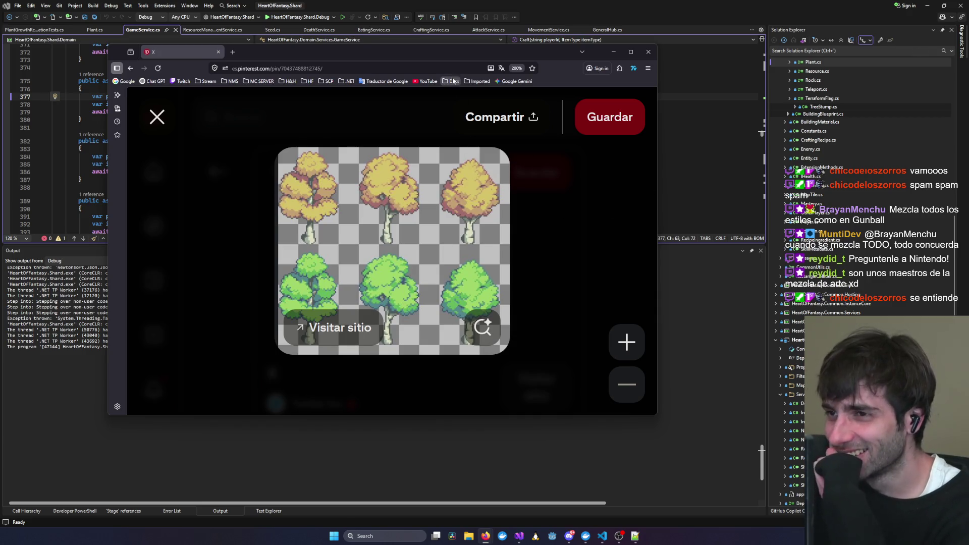
{"action": "left_click_drag", "start_coordinate": [468, 52], "coordinate": [547, 92]}
{"action": "left_click", "coordinate": [247, 161]}
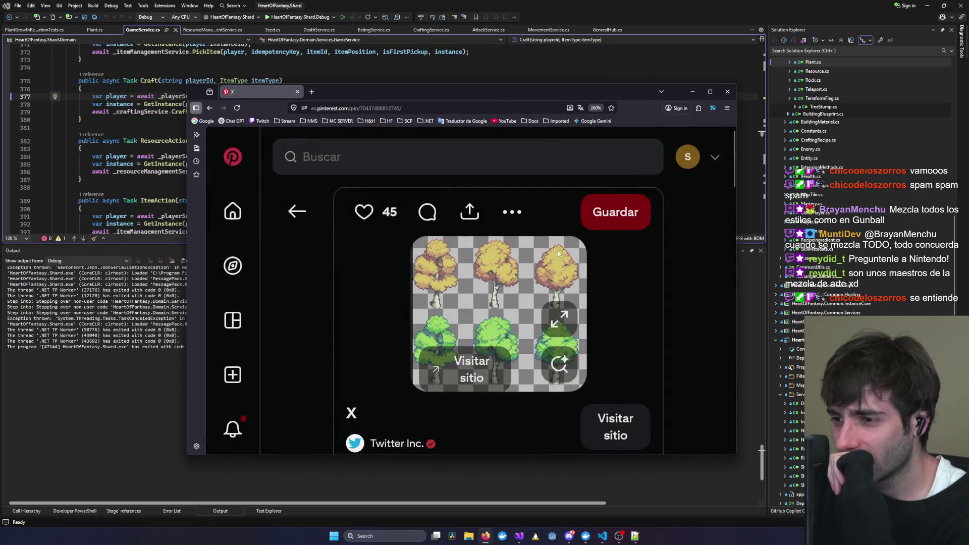
Return to the previous Pixel Art trees pin and browse its related pins.
{"action": "left_click", "coordinate": [209, 108]}
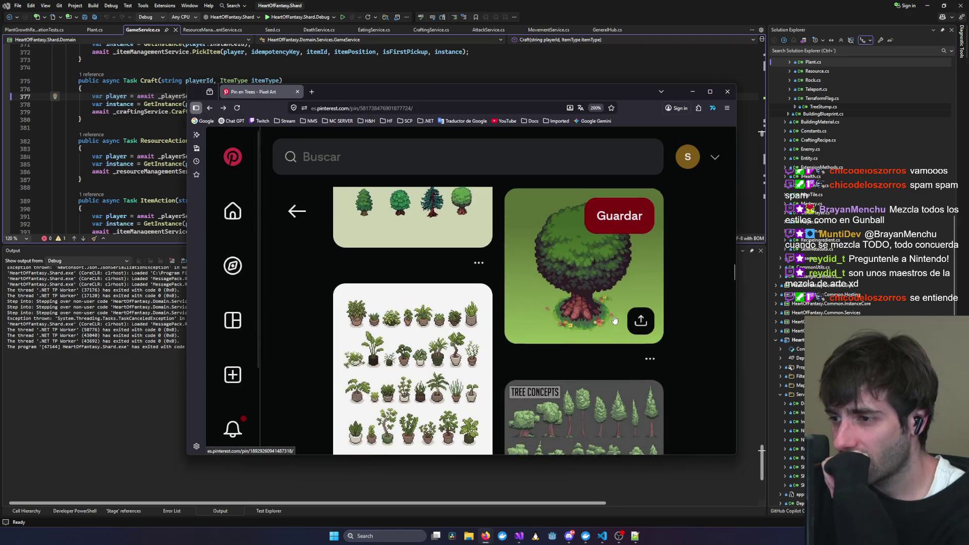
{"action": "scroll", "coordinate": [613, 319], "scroll_direction": "up", "scroll_amount": 4}
{"action": "scroll", "coordinate": [613, 320], "scroll_direction": "up", "scroll_amount": 8}
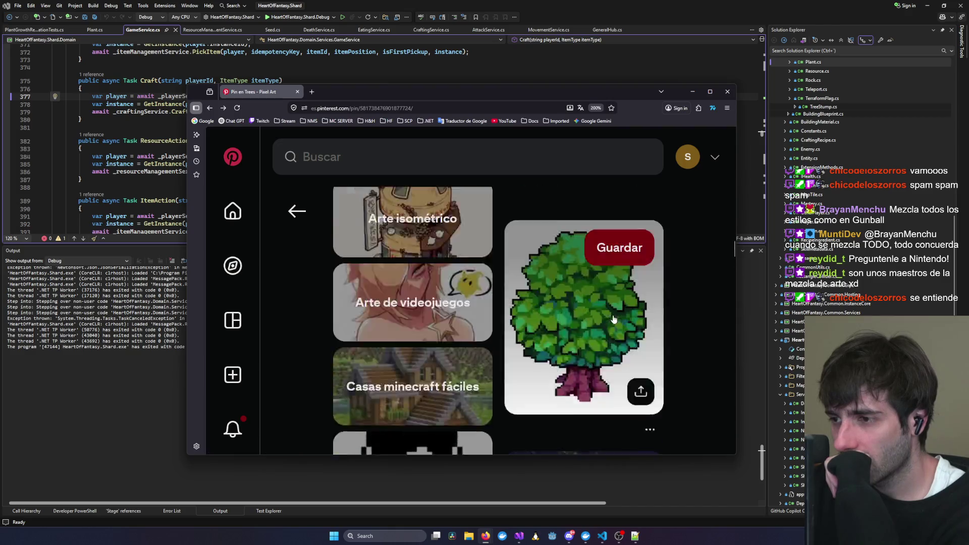
{"action": "scroll", "coordinate": [614, 319], "scroll_direction": "down", "scroll_amount": 3}
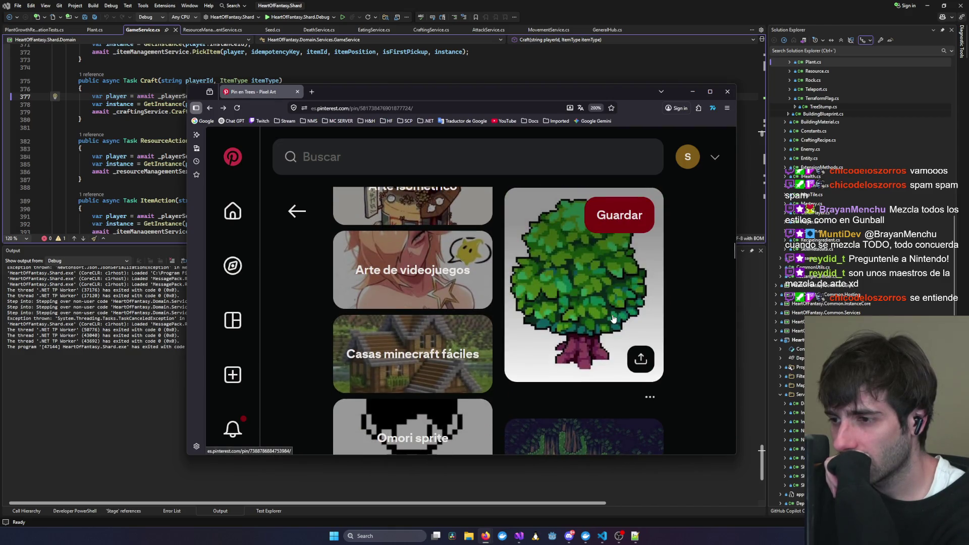
{"action": "scroll", "coordinate": [614, 320], "scroll_direction": "down", "scroll_amount": 10}
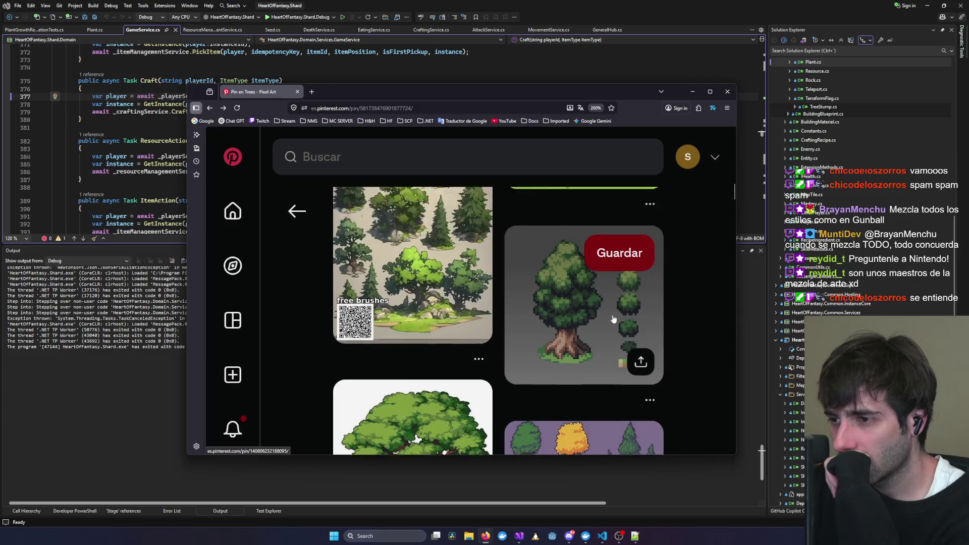
{"action": "scroll", "coordinate": [614, 319], "scroll_direction": "down", "scroll_amount": 5}
{"action": "scroll", "coordinate": [612, 314], "scroll_direction": "up", "scroll_amount": 8}
{"action": "scroll", "coordinate": [612, 313], "scroll_direction": "down", "scroll_amount": 8}
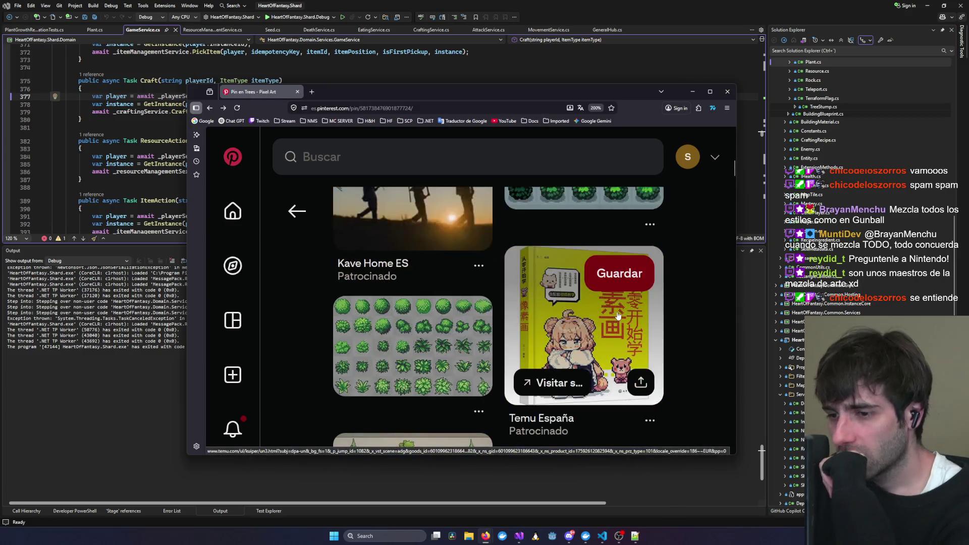
{"action": "scroll", "coordinate": [617, 315], "scroll_direction": "down", "scroll_amount": 10}
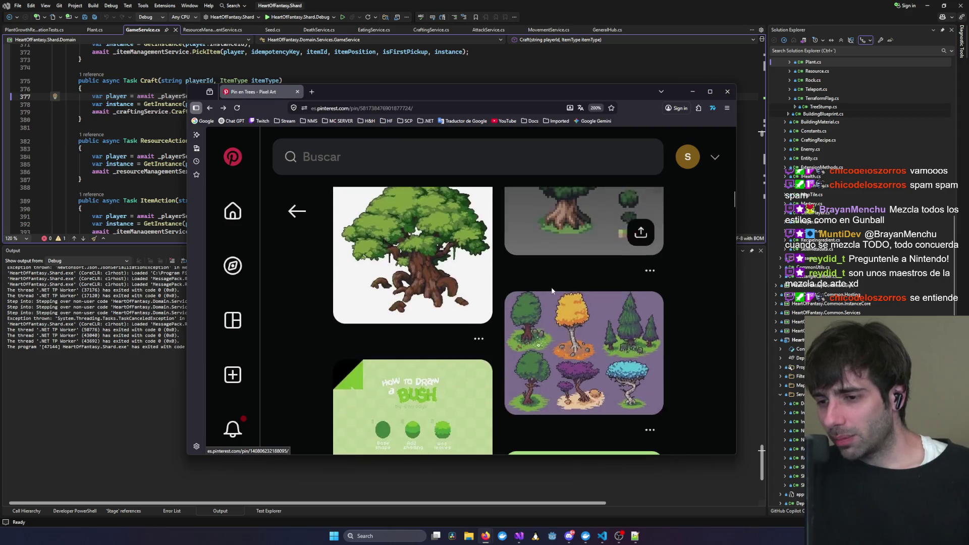
{"action": "scroll", "coordinate": [547, 292], "scroll_direction": "down", "scroll_amount": 10}
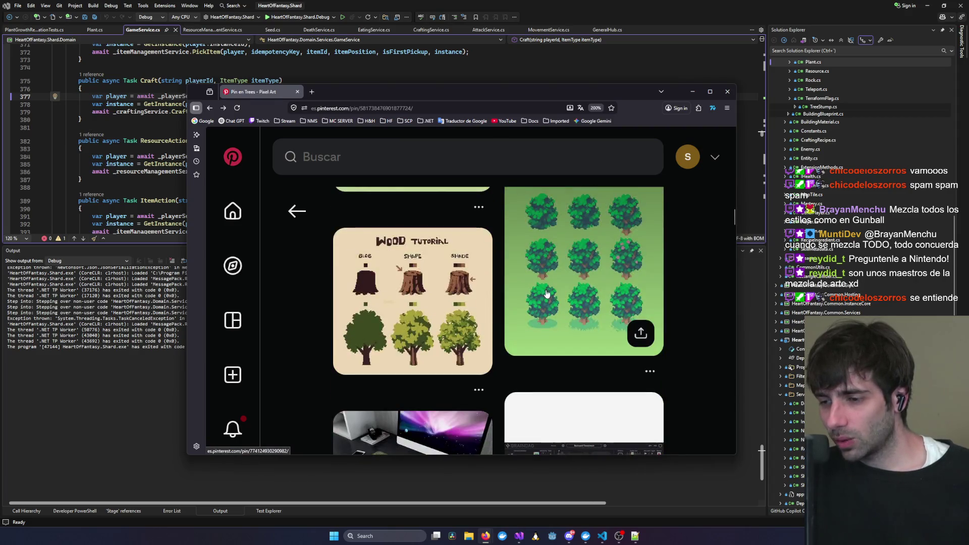
{"action": "scroll", "coordinate": [547, 293], "scroll_direction": "down", "scroll_amount": 10}
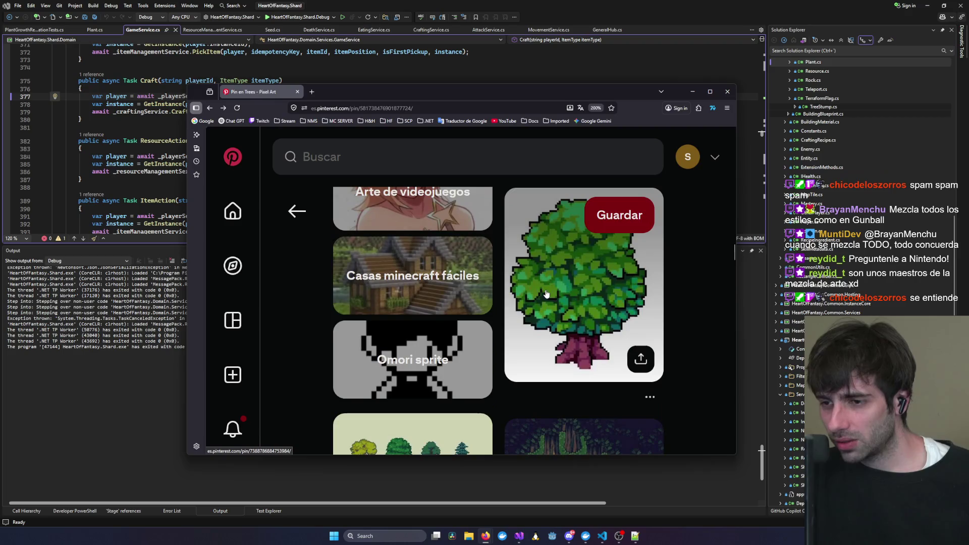
Scroll back up to the green tree sheet pin and drag the browser off the right edge.
{"action": "scroll", "coordinate": [545, 293], "scroll_direction": "up", "scroll_amount": 5}
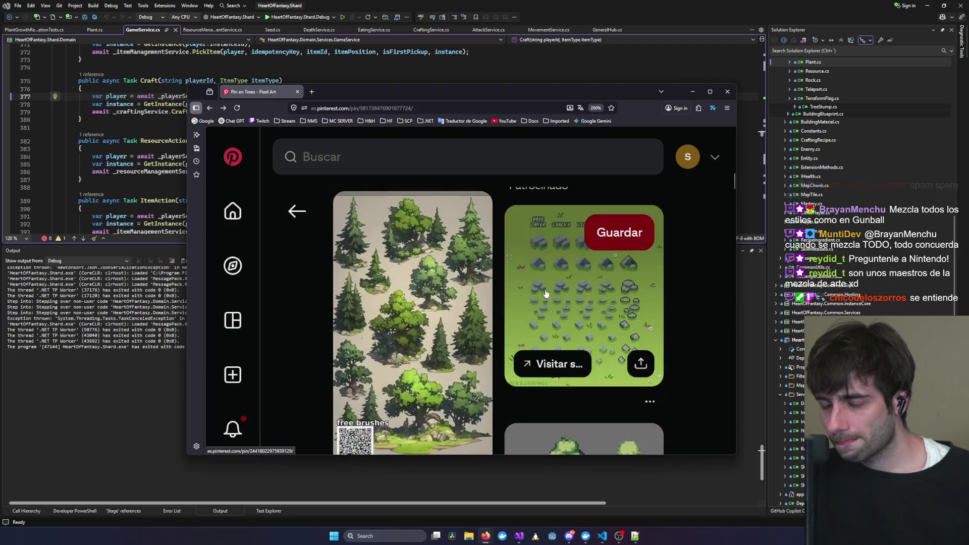
{"action": "scroll", "coordinate": [546, 293], "scroll_direction": "down", "scroll_amount": 5}
{"action": "scroll", "coordinate": [546, 293], "scroll_direction": "down", "scroll_amount": 2}
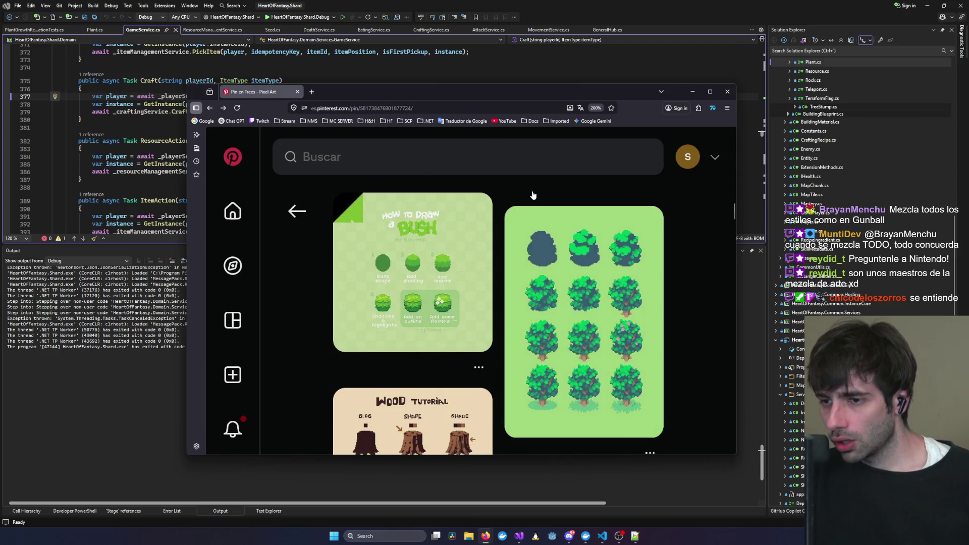
{"action": "scroll", "coordinate": [555, 282], "scroll_direction": "down", "scroll_amount": 10}
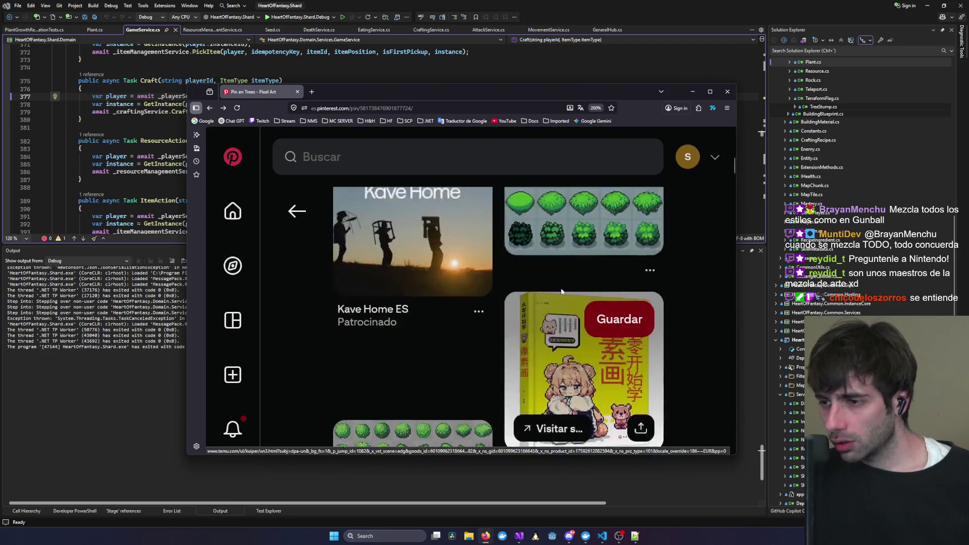
{"action": "scroll", "coordinate": [561, 292], "scroll_direction": "up", "scroll_amount": 5}
{"action": "scroll", "coordinate": [580, 280], "scroll_direction": "down", "scroll_amount": 8}
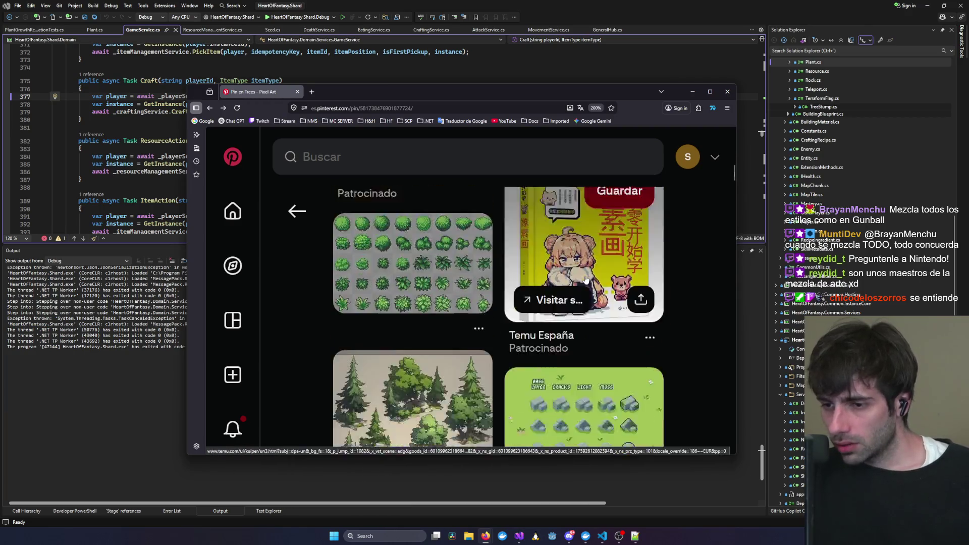
{"action": "scroll", "coordinate": [585, 280], "scroll_direction": "down", "scroll_amount": 2}
{"action": "scroll", "coordinate": [586, 280], "scroll_direction": "up", "scroll_amount": 3}
{"action": "scroll", "coordinate": [555, 280], "scroll_direction": "down", "scroll_amount": 5}
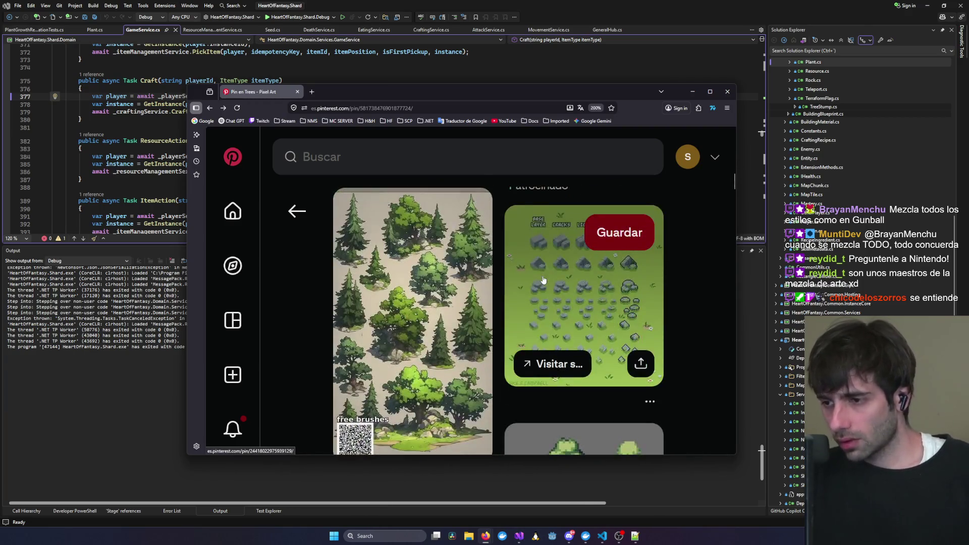
{"action": "scroll", "coordinate": [543, 280], "scroll_direction": "down", "scroll_amount": 5}
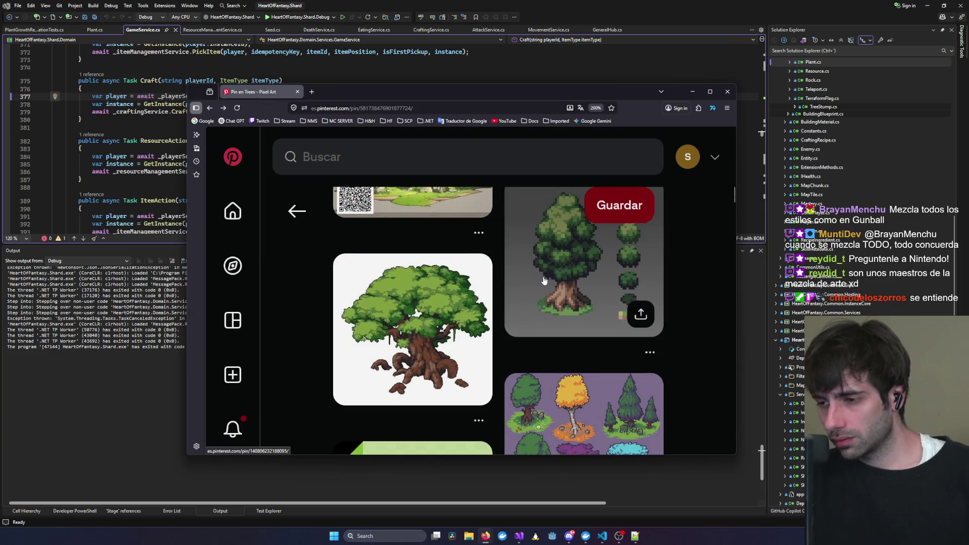
{"action": "scroll", "coordinate": [543, 280], "scroll_direction": "down", "scroll_amount": 10}
{"action": "scroll", "coordinate": [531, 284], "scroll_direction": "up", "scroll_amount": 7}
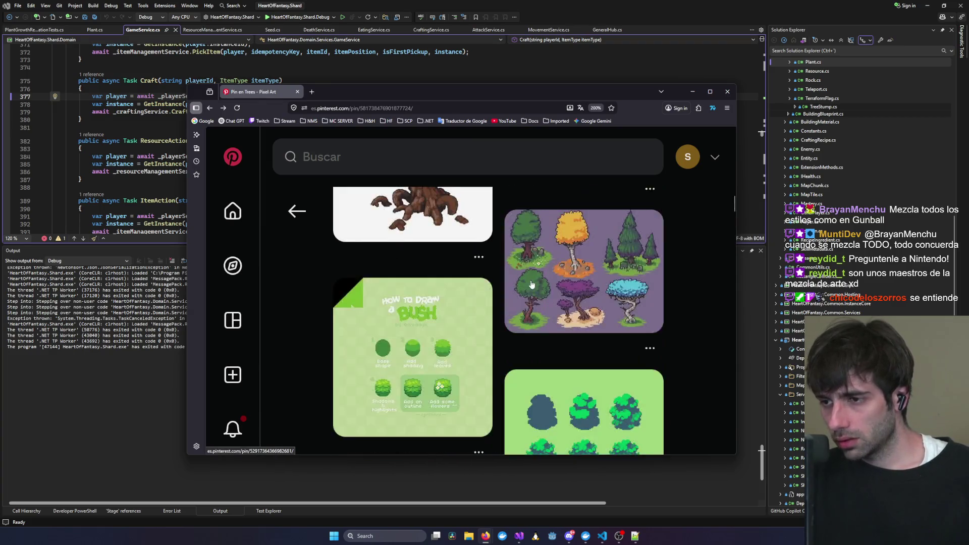
{"action": "scroll", "coordinate": [532, 284], "scroll_direction": "up", "scroll_amount": 5}
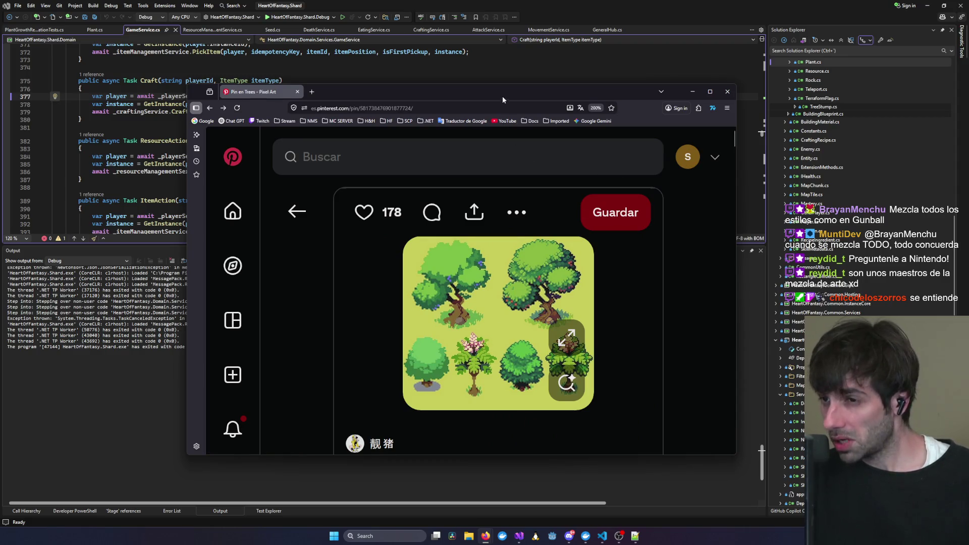
{"action": "left_click_drag", "start_coordinate": [502, 99], "coordinate": [968, 74]}
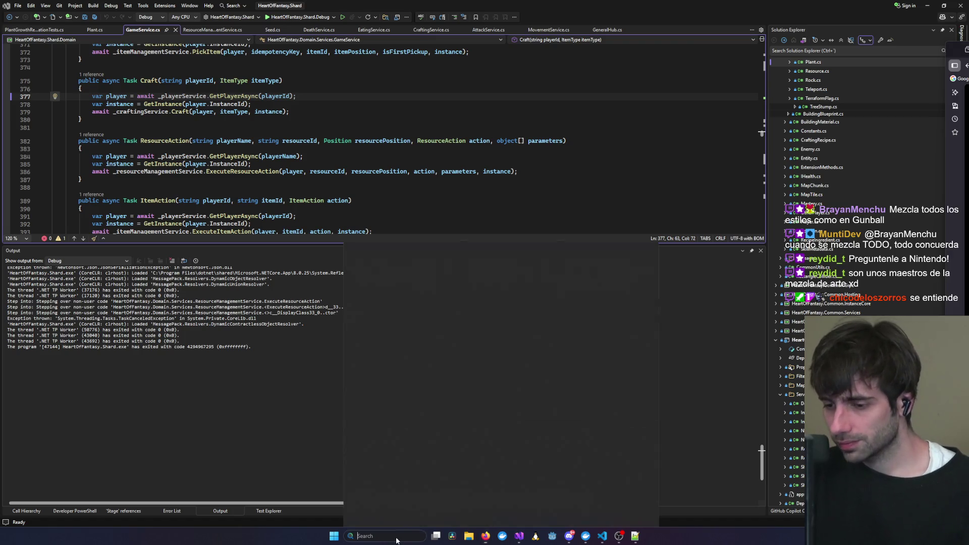
Launch Aseprite from the Windows search and minimize the Steam window.
{"action": "left_click", "coordinate": [367, 536]}
{"action": "type", "text": "unity"}
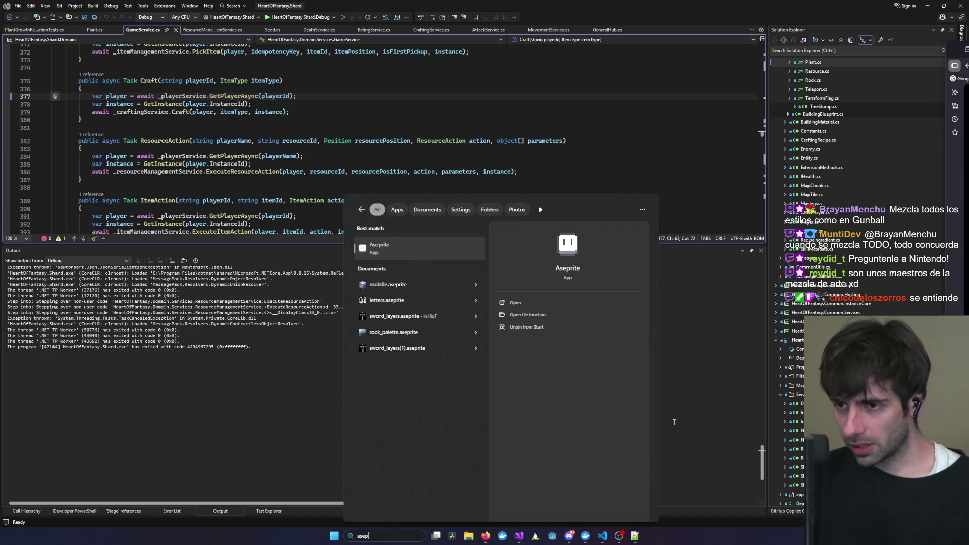
{"action": "left_click", "coordinate": [432, 240]}
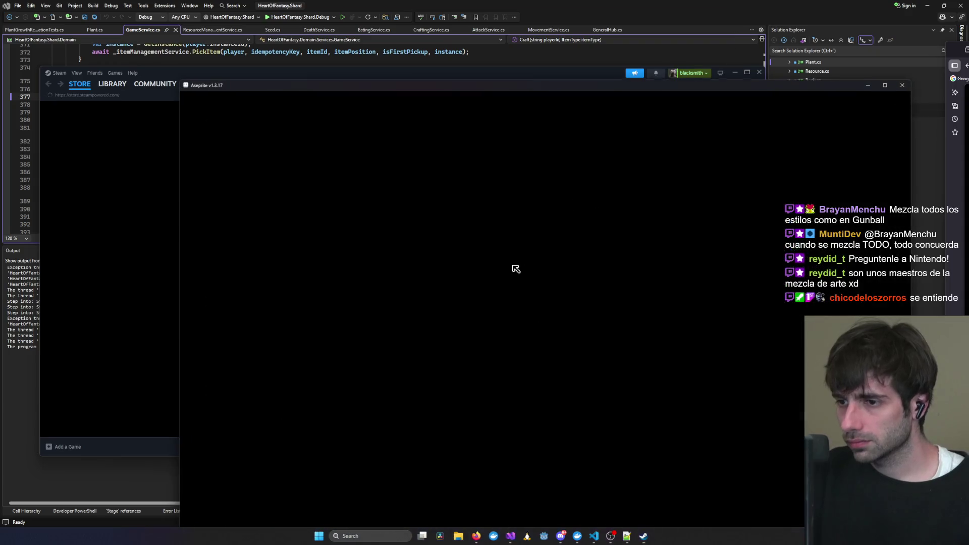
{"action": "left_click", "coordinate": [733, 74]}
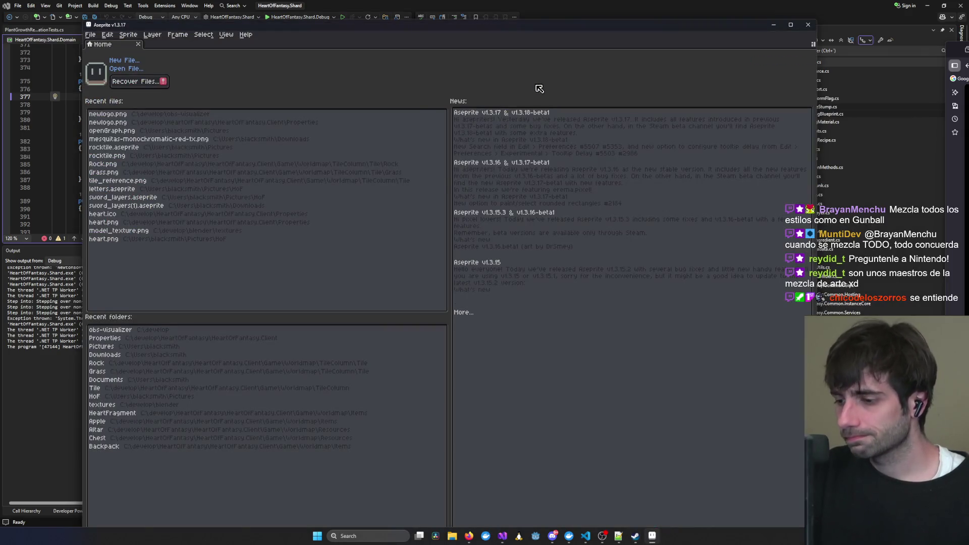
Create a new 680x620 sprite and paste the copied tree image into it.
{"action": "left_click", "coordinate": [90, 34]}
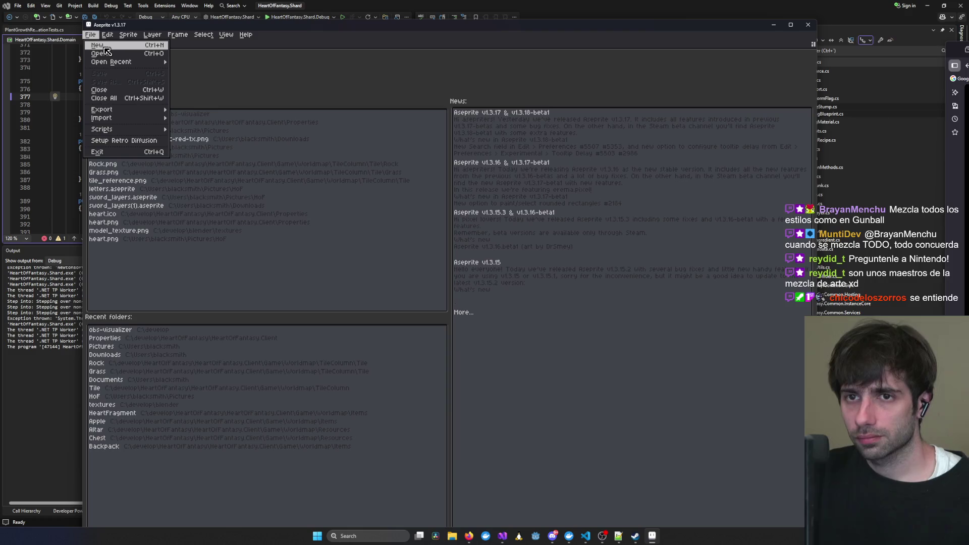
{"action": "left_click", "coordinate": [107, 46]}
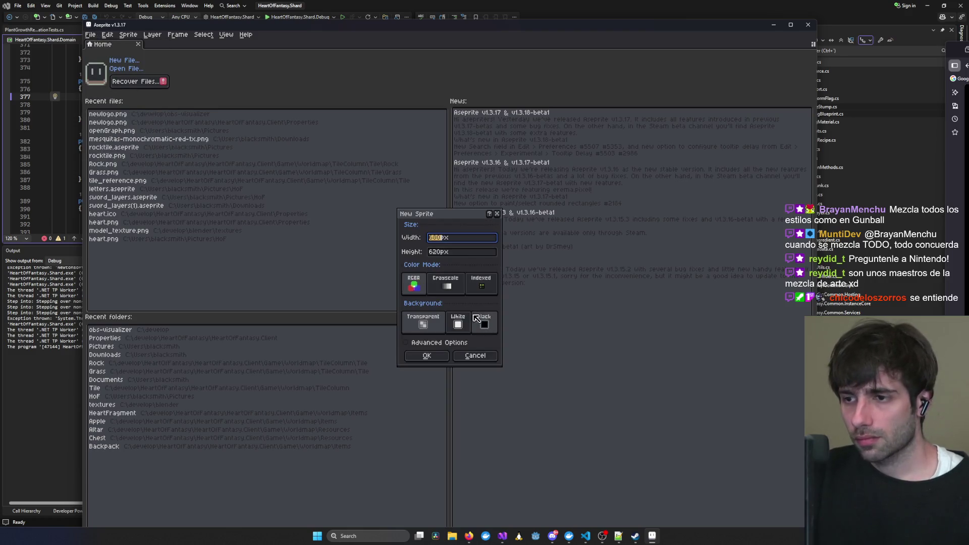
{"action": "left_click", "coordinate": [428, 355]}
{"action": "key", "text": "ctrl+v"}
{"action": "scroll", "coordinate": [584, 287], "scroll_direction": "down", "scroll_amount": 3}
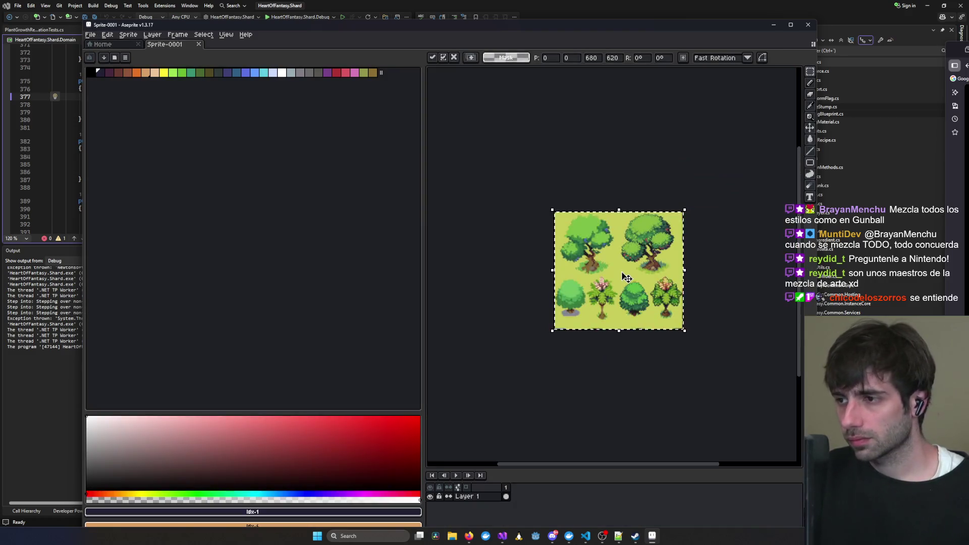
{"action": "scroll", "coordinate": [580, 260], "scroll_direction": "up", "scroll_amount": 6}
{"action": "scroll", "coordinate": [689, 274], "scroll_direction": "down", "scroll_amount": 5}
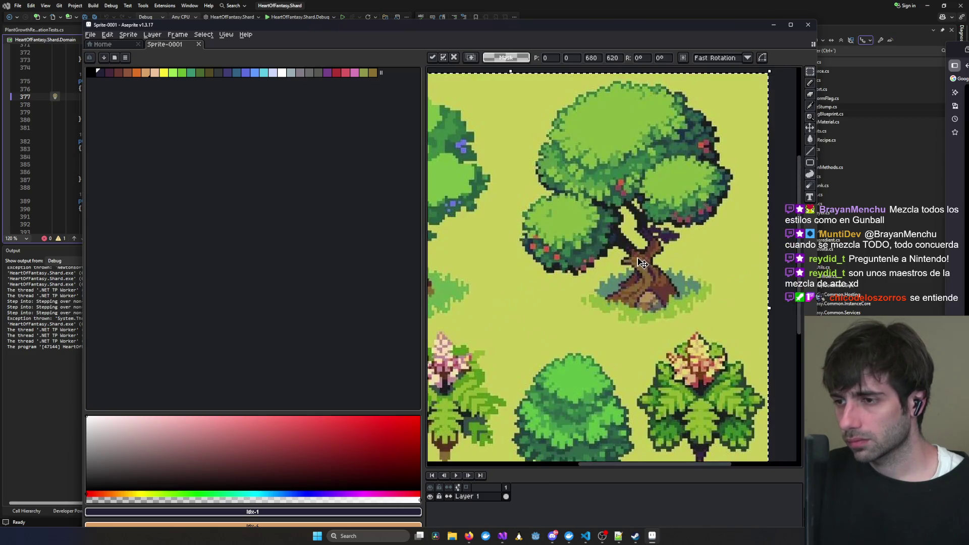
{"action": "key", "text": "Return"}
{"action": "scroll", "coordinate": [641, 290], "scroll_direction": "up", "scroll_amount": 6}
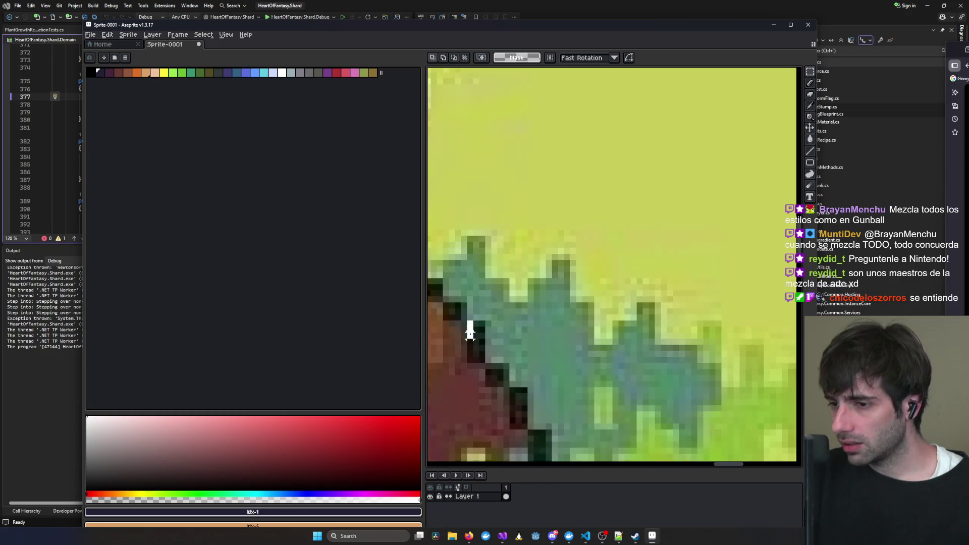
{"action": "scroll", "coordinate": [555, 316], "scroll_direction": "down", "scroll_amount": 5}
{"action": "scroll", "coordinate": [669, 287], "scroll_direction": "up", "scroll_amount": 1}
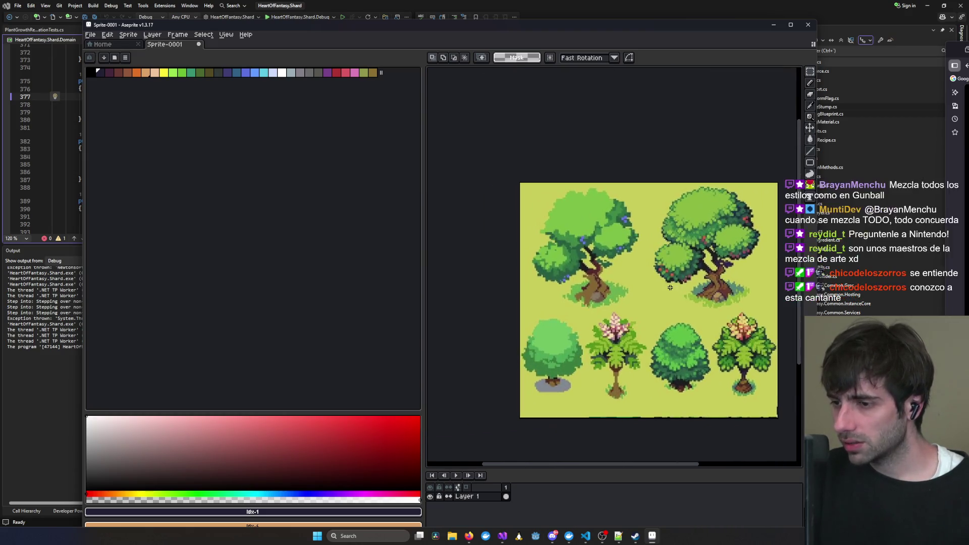
{"action": "scroll", "coordinate": [580, 272], "scroll_direction": "right", "scroll_amount": 3}
Resize the sprite to 75% with Lock Ratio on, giving 382×348 pixels.
{"action": "left_click", "coordinate": [129, 34]}
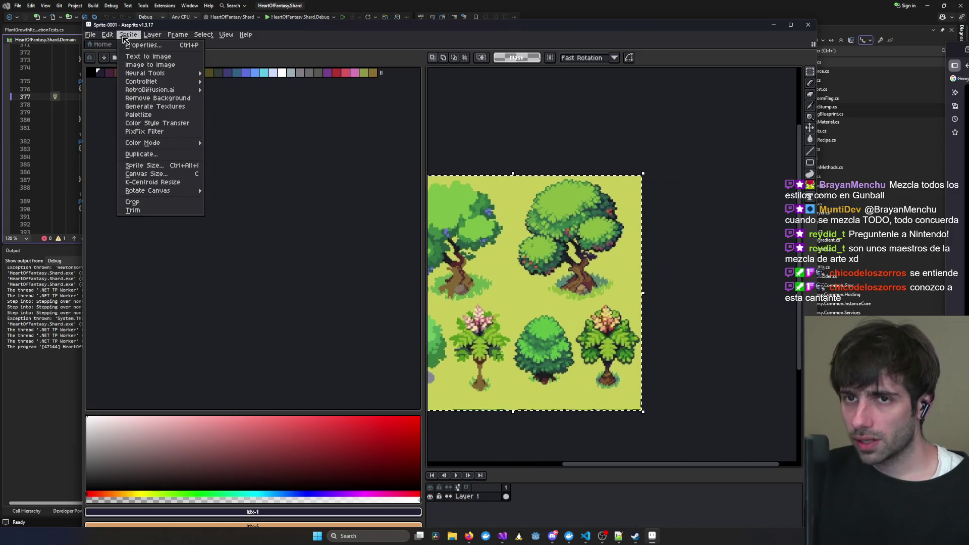
{"action": "left_click", "coordinate": [155, 166]}
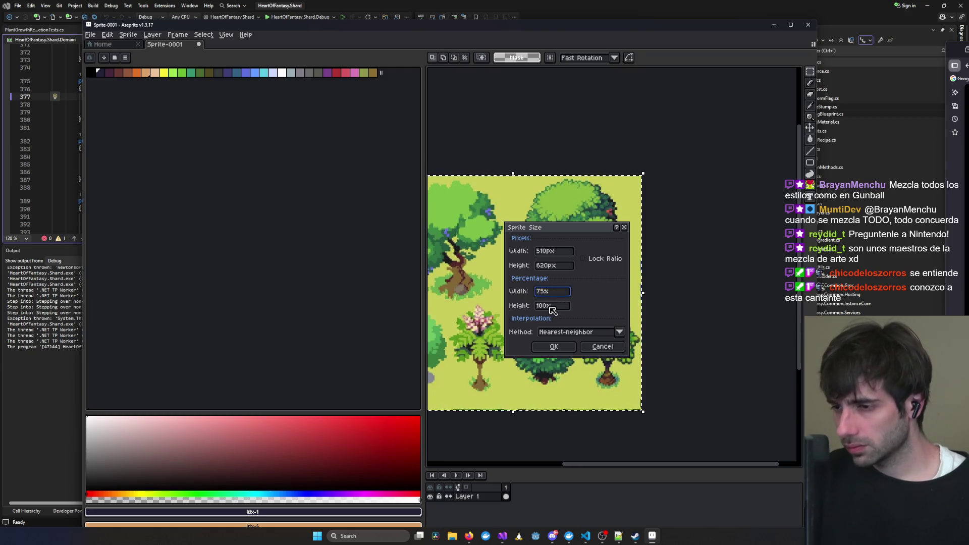
{"action": "left_click_drag", "start_coordinate": [552, 310], "coordinate": [513, 308]}
{"action": "type", "text": "75"}
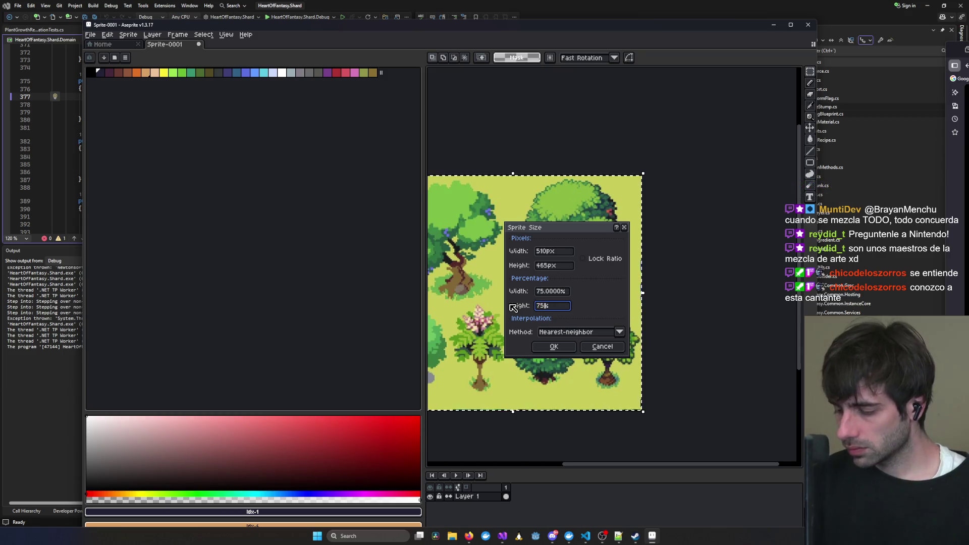
{"action": "key", "text": "Return"}
{"action": "scroll", "coordinate": [534, 281], "scroll_direction": "up", "scroll_amount": 5}
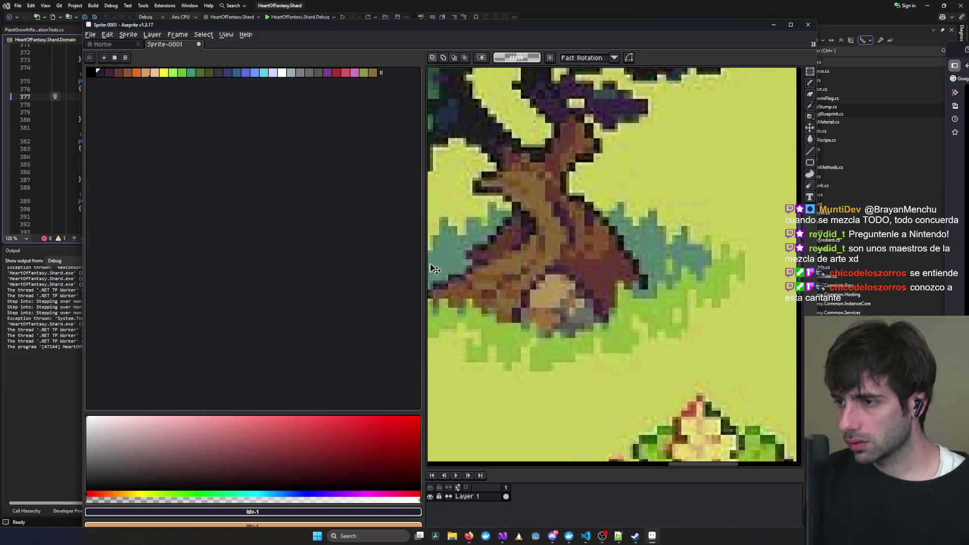
{"action": "left_click", "coordinate": [810, 84]}
{"action": "scroll", "coordinate": [583, 139], "scroll_direction": "up", "scroll_amount": 3}
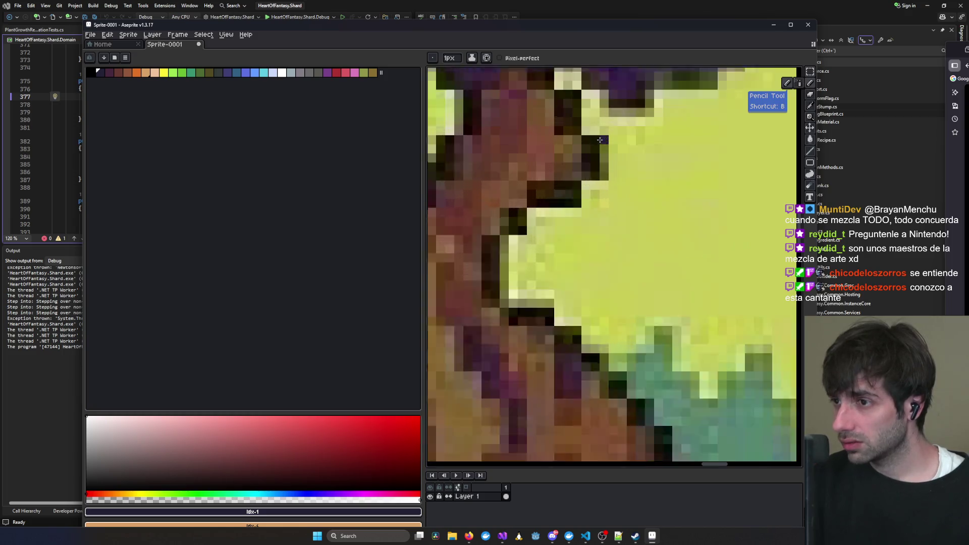
{"action": "left_click", "coordinate": [123, 39]}
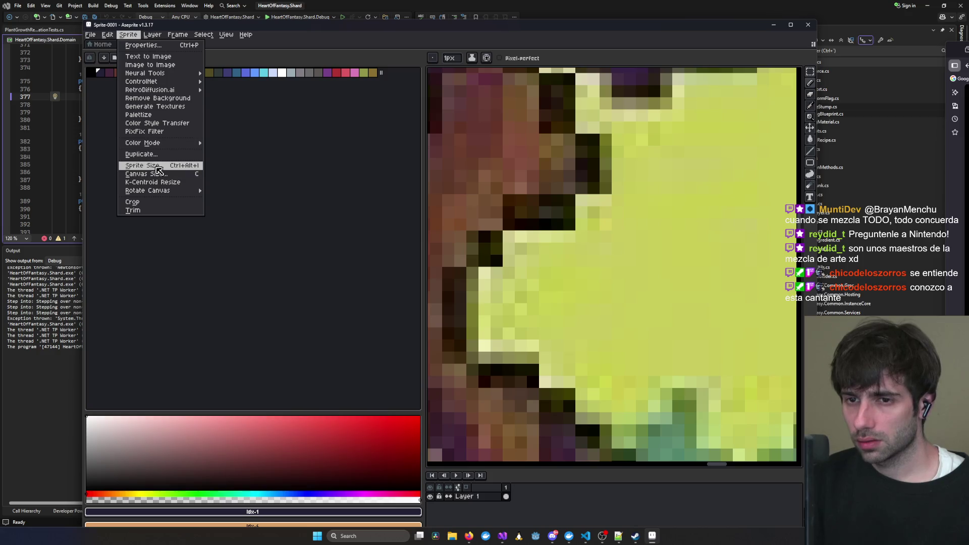
{"action": "left_click", "coordinate": [157, 168]}
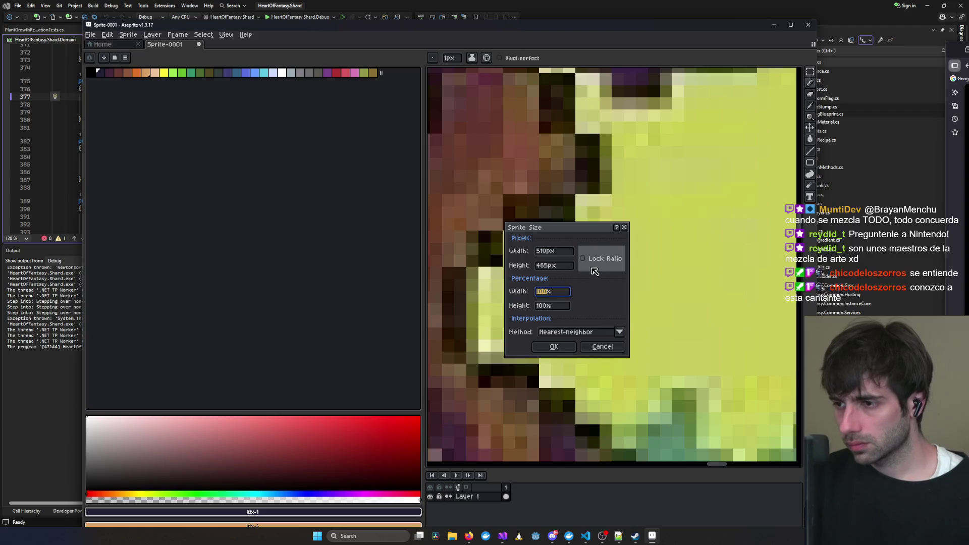
{"action": "left_click", "coordinate": [555, 292]}
{"action": "type", "text": "75"}
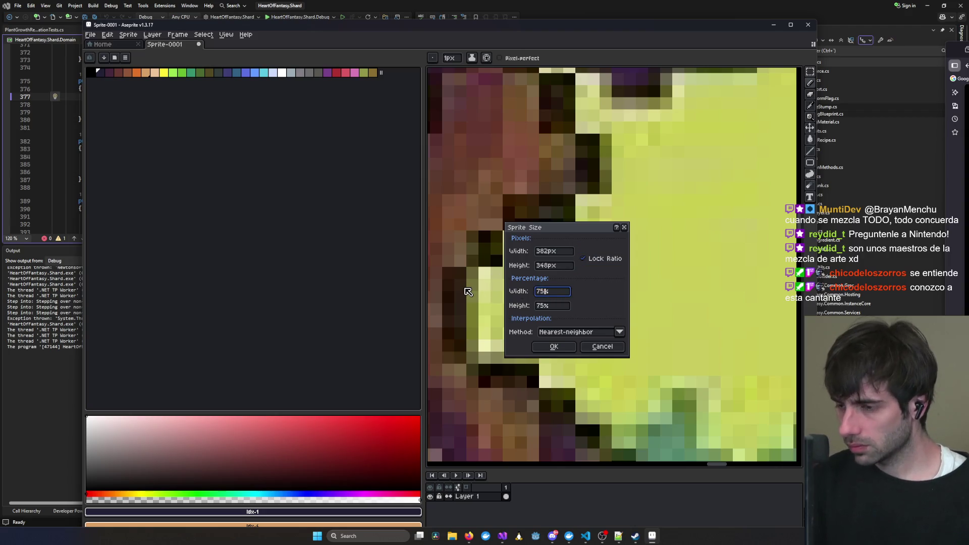
{"action": "key", "text": "Return"}
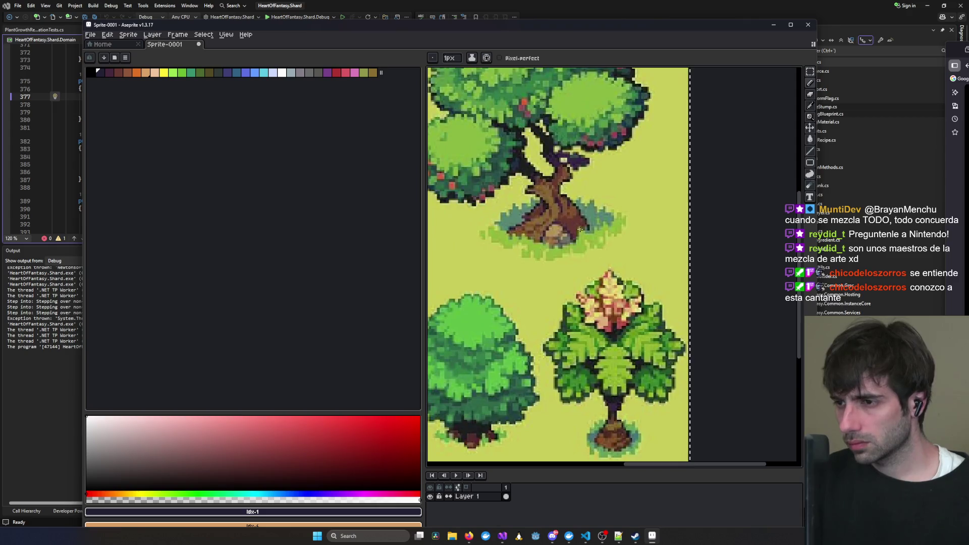
Zoom in and use the Rectangular Marquee to box the red-fruited upper tree and its grassy base.
{"action": "scroll", "coordinate": [580, 230], "scroll_direction": "up", "scroll_amount": 5}
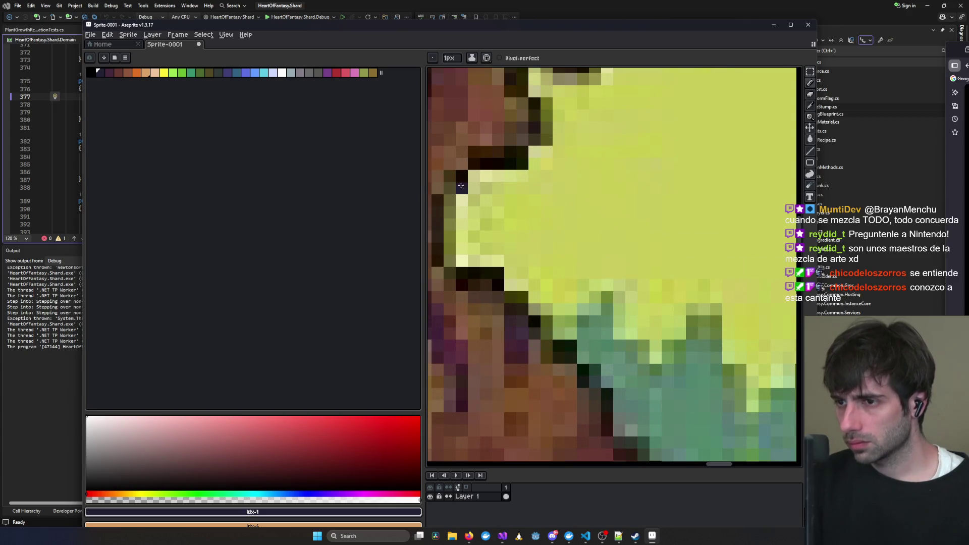
{"action": "scroll", "coordinate": [565, 210], "scroll_direction": "down", "scroll_amount": 5}
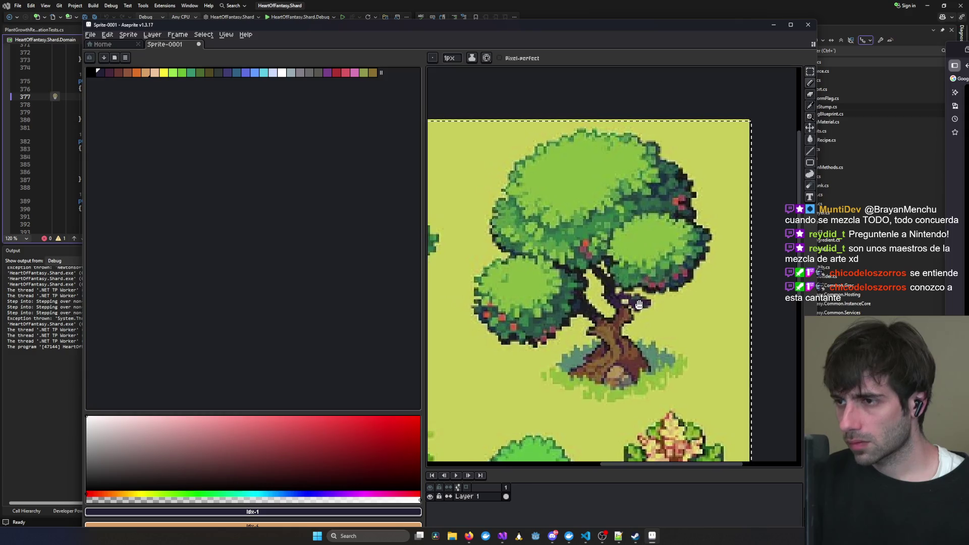
{"action": "scroll", "coordinate": [638, 304], "scroll_direction": "up", "scroll_amount": 5}
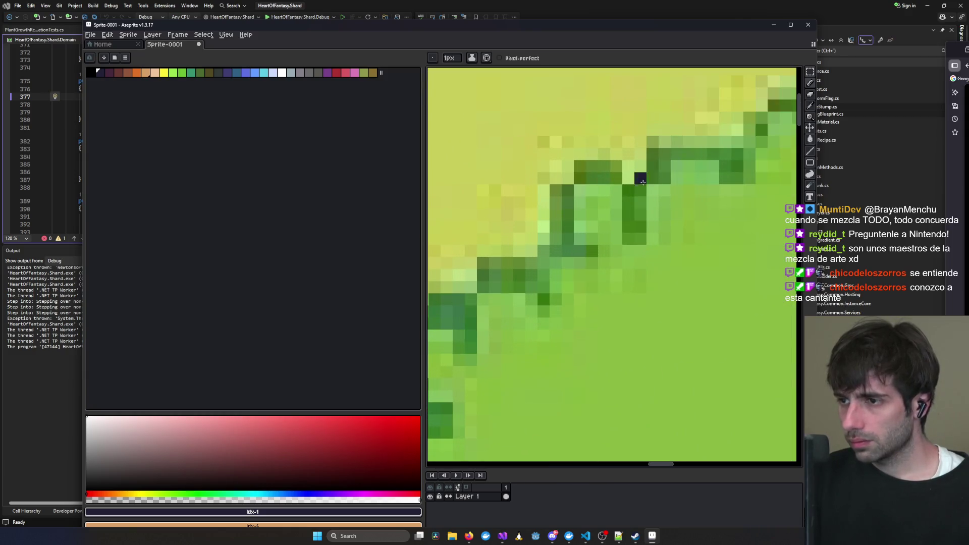
{"action": "scroll", "coordinate": [676, 190], "scroll_direction": "down", "scroll_amount": 6}
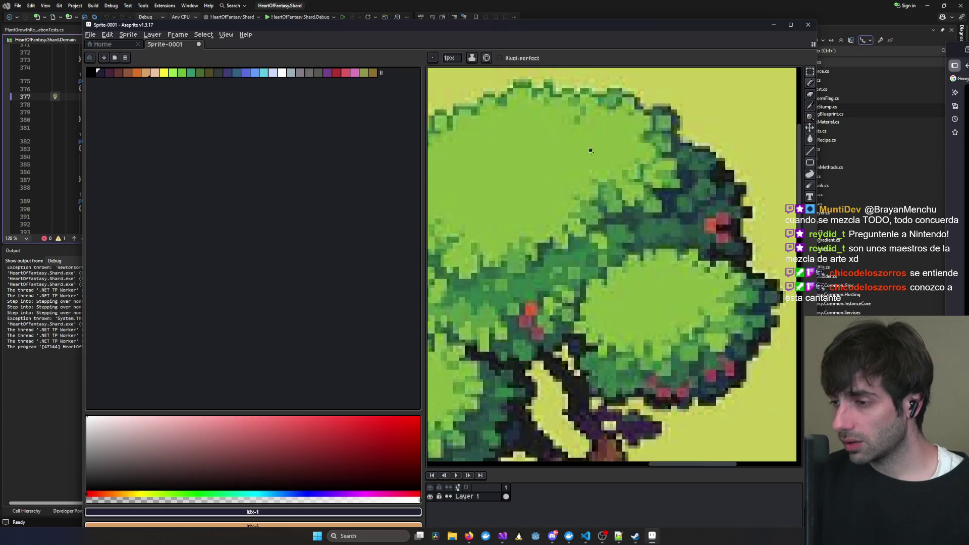
{"action": "scroll", "coordinate": [614, 200], "scroll_direction": "up", "scroll_amount": 4}
{"action": "scroll", "coordinate": [601, 197], "scroll_direction": "down", "scroll_amount": 2}
{"action": "scroll", "coordinate": [590, 193], "scroll_direction": "up", "scroll_amount": 3}
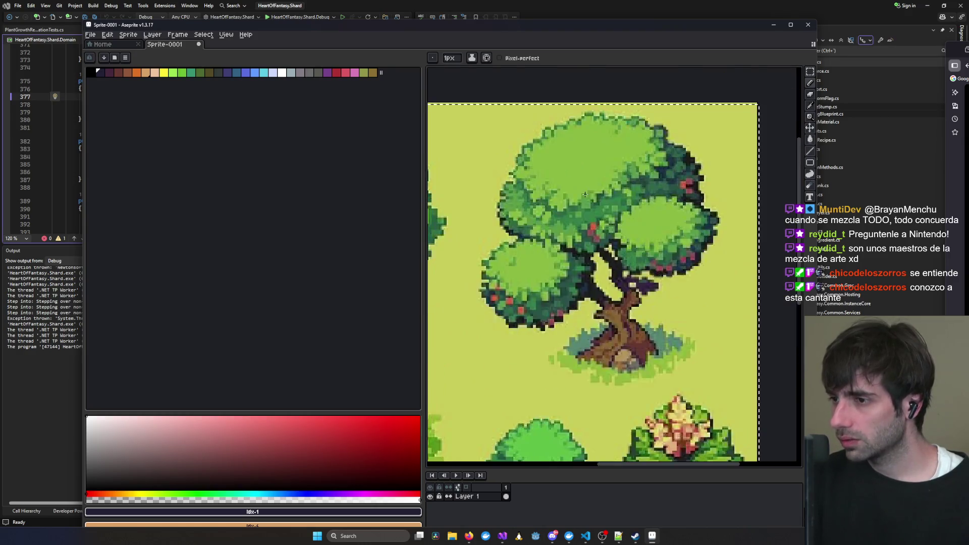
{"action": "left_click", "coordinate": [811, 72]}
{"action": "scroll", "coordinate": [556, 134], "scroll_direction": "down", "scroll_amount": 2}
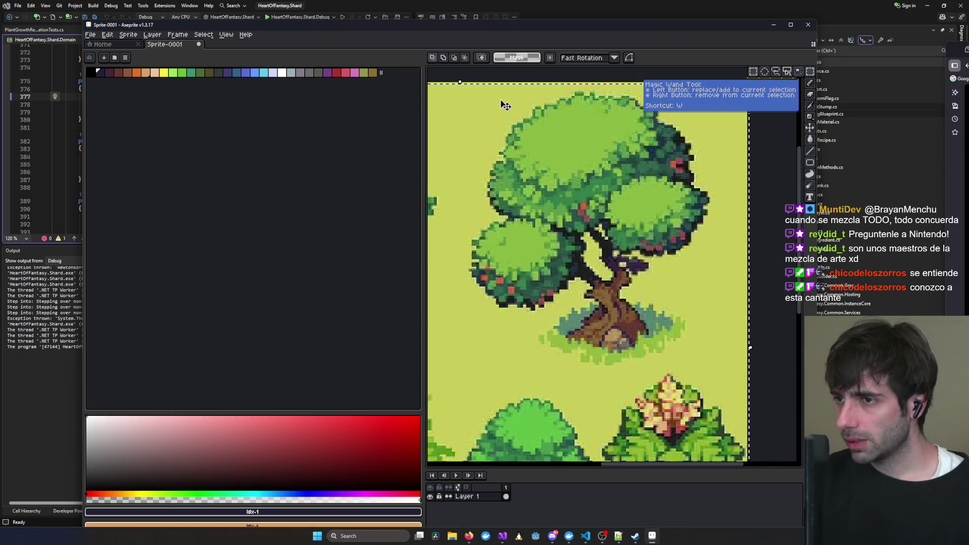
{"action": "mouse_move", "coordinate": [449, 84]}
{"action": "left_mouse_down"}
{"action": "mouse_move", "coordinate": [676, 314]}
{"action": "mouse_move", "coordinate": [723, 380]}
{"action": "left_mouse_up"}
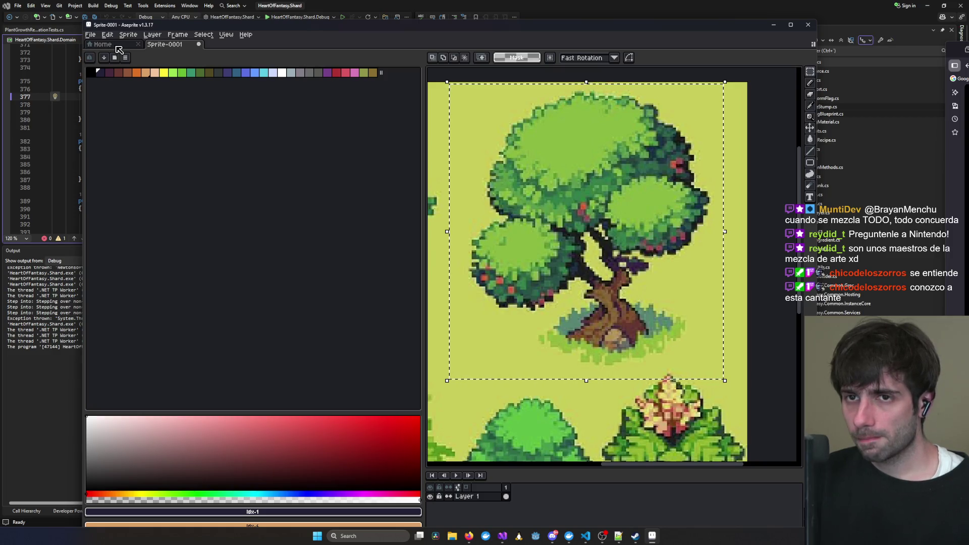
From Home, start File > Open and browse into the Game > Worldmap folders.
{"action": "left_click", "coordinate": [120, 47]}
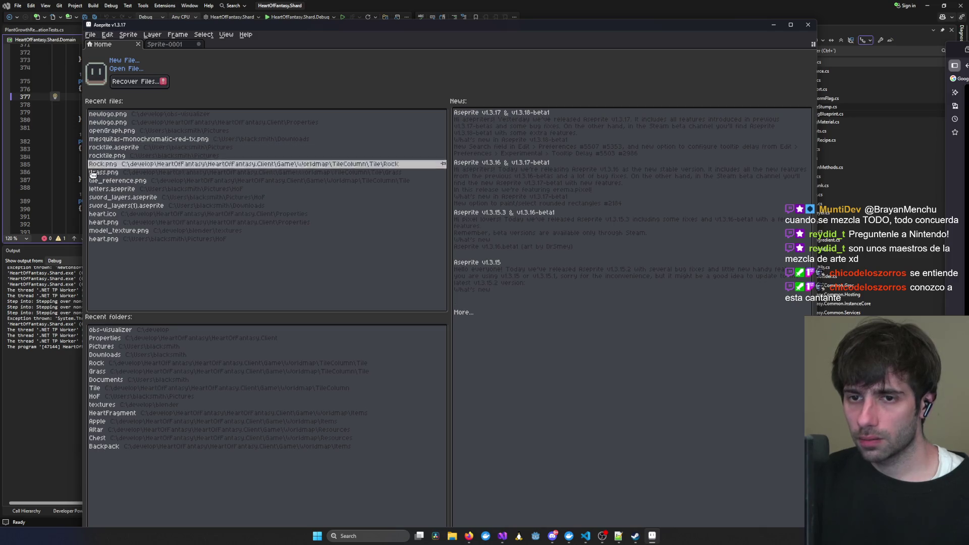
{"action": "left_click", "coordinate": [94, 35]}
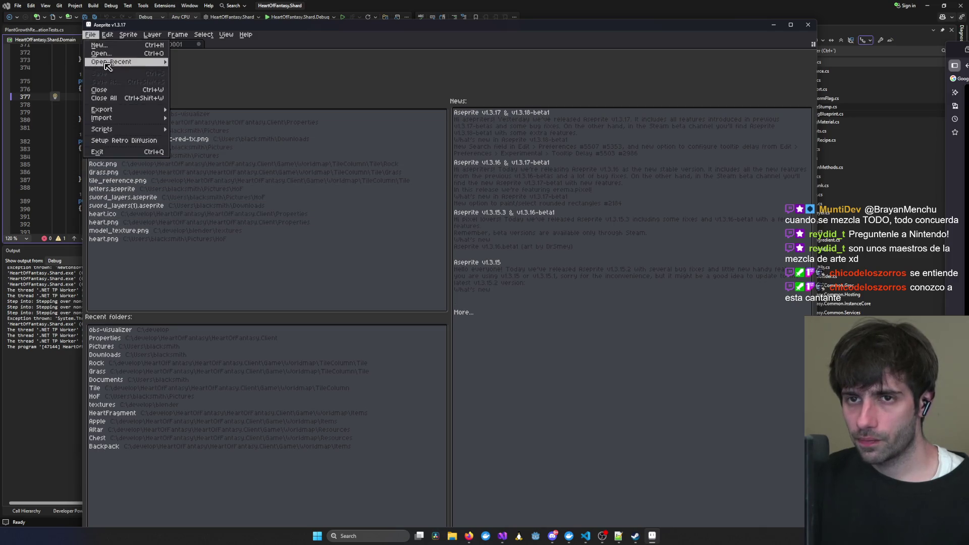
{"action": "left_click", "coordinate": [115, 59]}
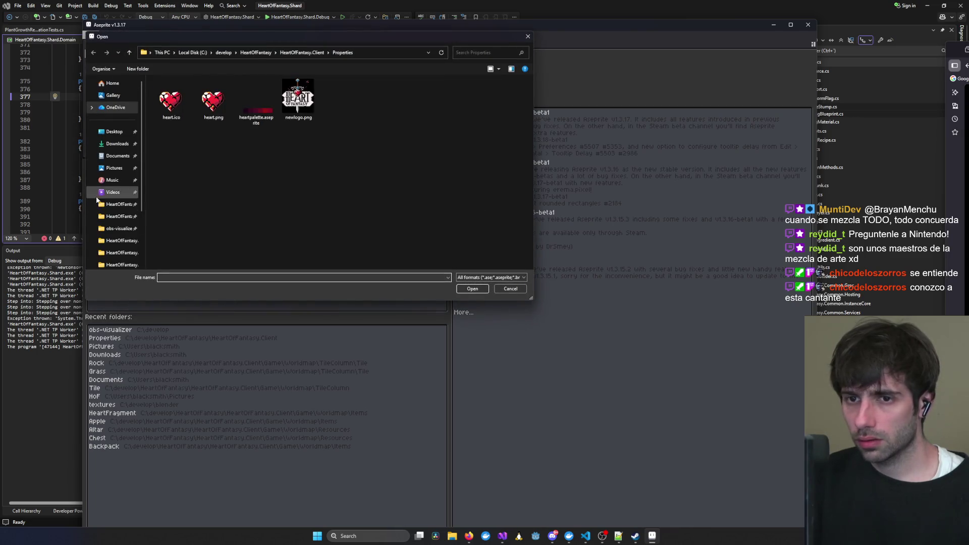
{"action": "left_click", "coordinate": [302, 53]}
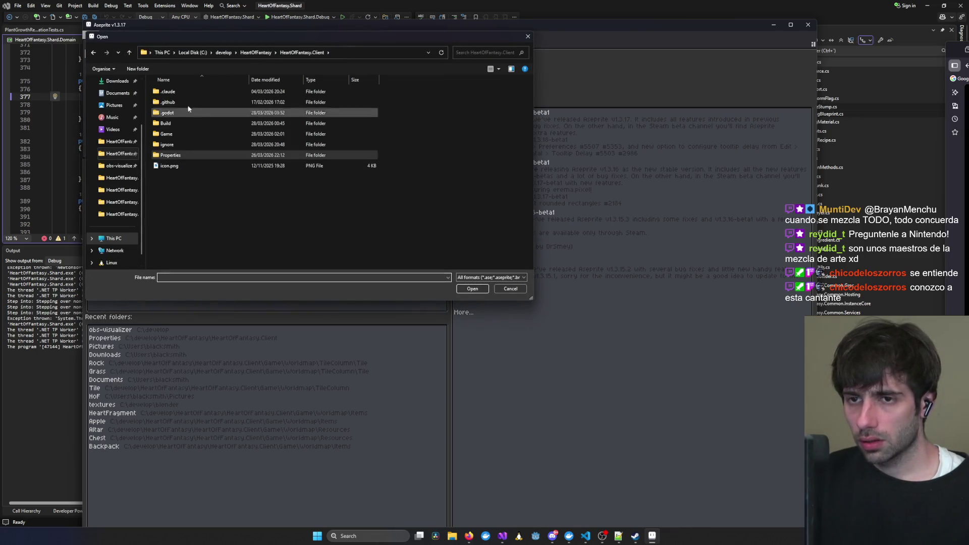
{"action": "double_click", "coordinate": [175, 136]}
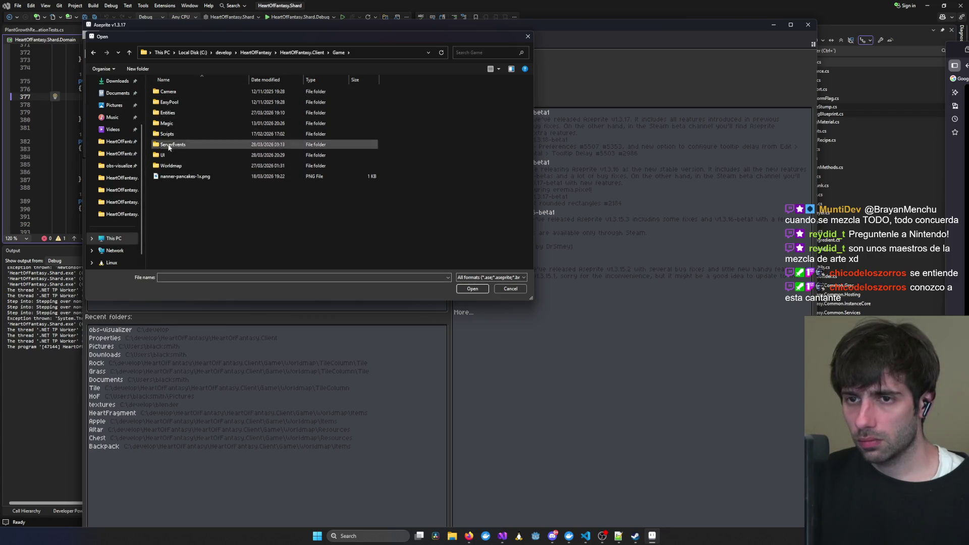
{"action": "double_click", "coordinate": [166, 165]}
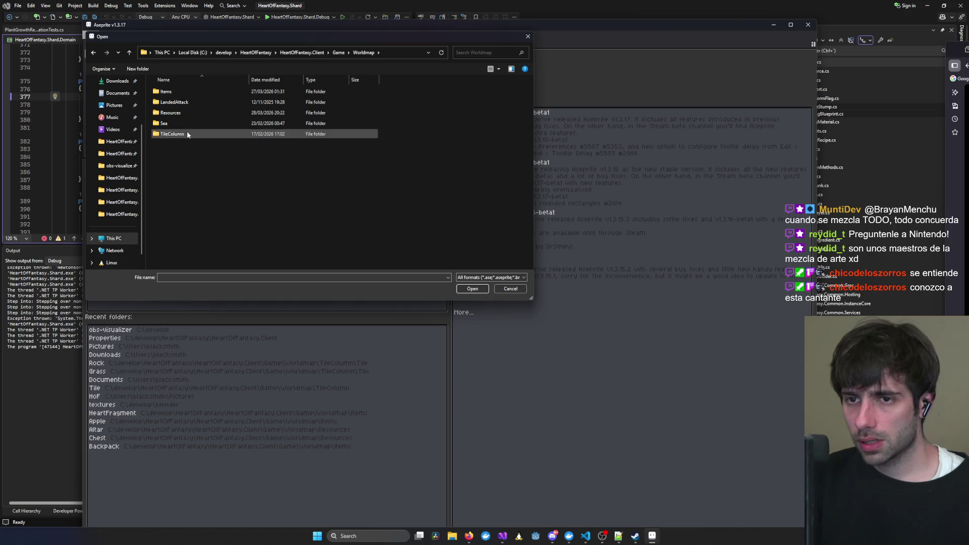
{"action": "double_click", "coordinate": [172, 134]}
{"action": "double_click", "coordinate": [166, 91]}
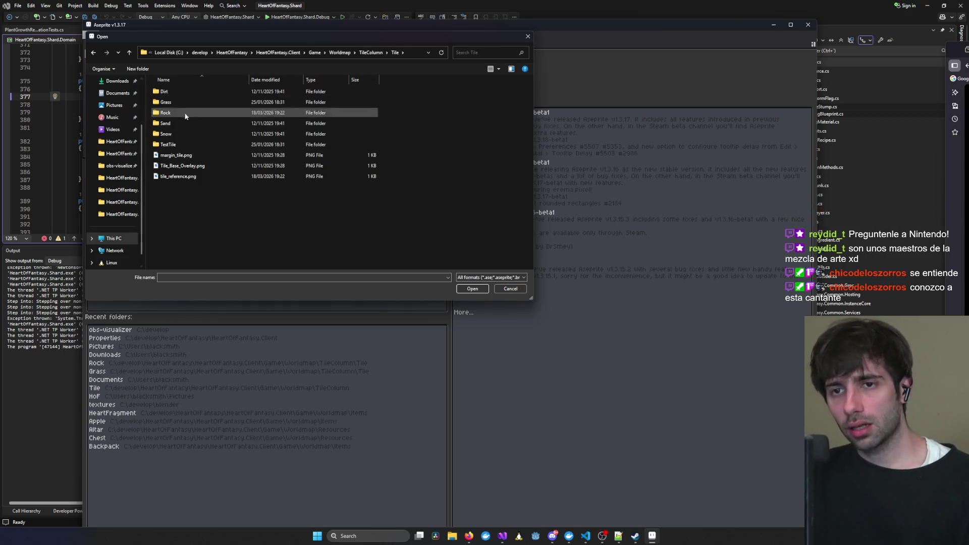
Navigate to Worldmap > Resources > Plant and select Plant.png.
{"action": "left_click", "coordinate": [89, 53]}
{"action": "left_click", "coordinate": [88, 53]}
{"action": "left_click", "coordinate": [89, 53]}
{"action": "double_click", "coordinate": [180, 167]}
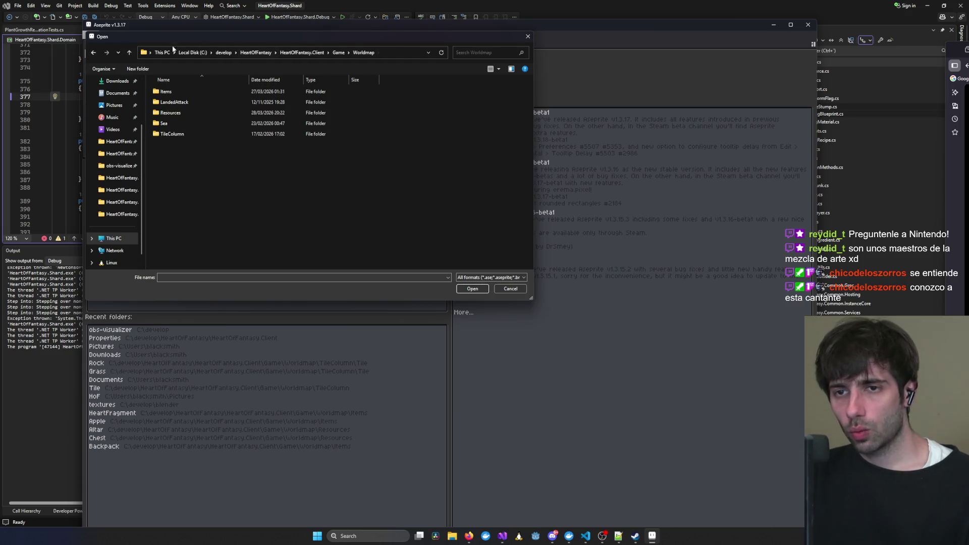
{"action": "double_click", "coordinate": [198, 108]}
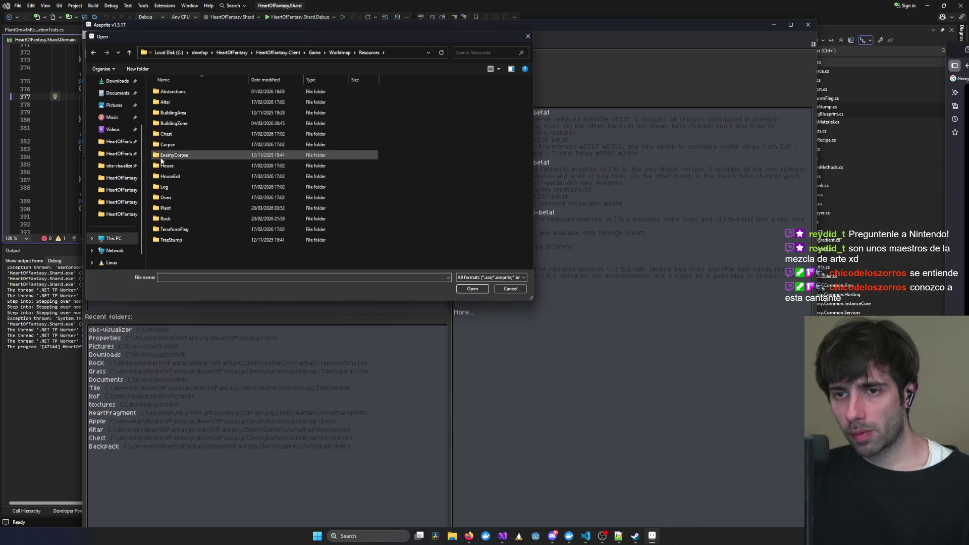
{"action": "key", "text": "p"}
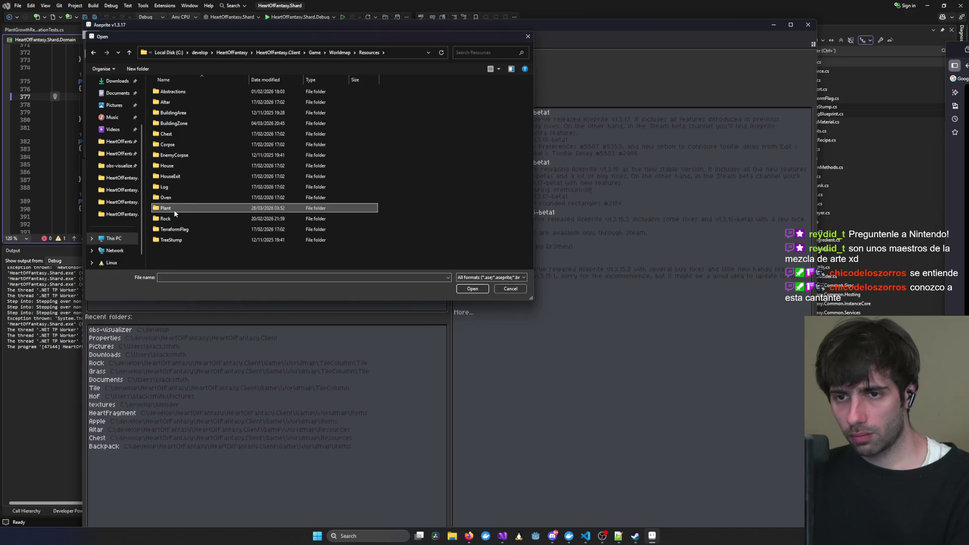
{"action": "key", "text": "Return"}
{"action": "left_click", "coordinate": [174, 99]}
Open Plant.png, maximize the Aseprite window, and return to the Sprite-0001 tree sheet.
{"action": "double_click", "coordinate": [174, 99]}
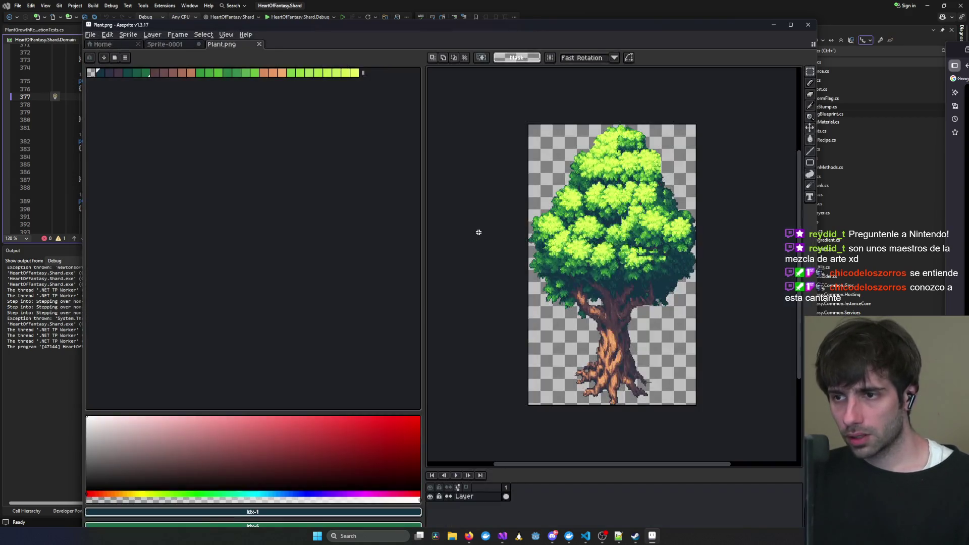
{"action": "middle_click_drag", "start_coordinate": [644, 271], "coordinate": [547, 265]}
{"action": "scroll", "coordinate": [527, 255], "scroll_direction": "up", "scroll_amount": 2}
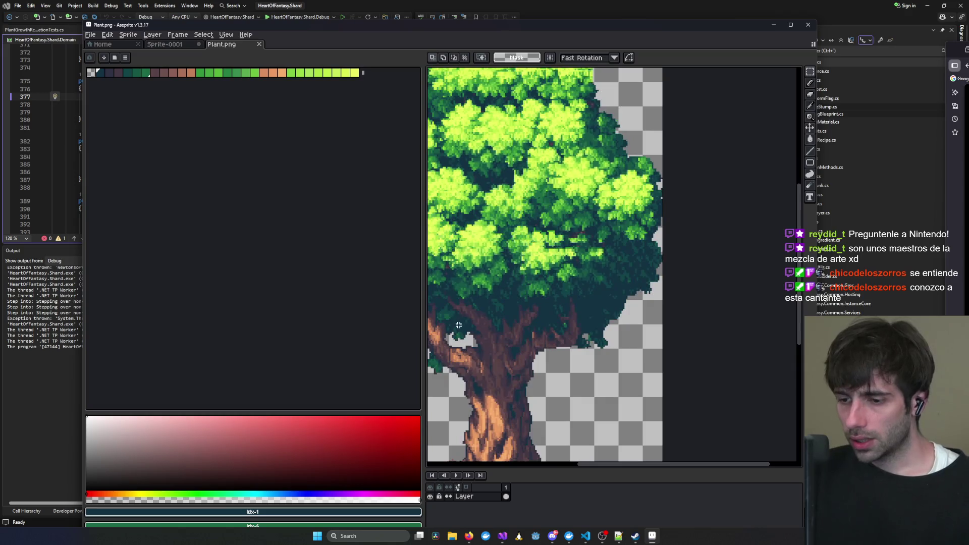
{"action": "double_click", "coordinate": [624, 32]}
{"action": "scroll", "coordinate": [435, 233], "scroll_direction": "down", "scroll_amount": 5}
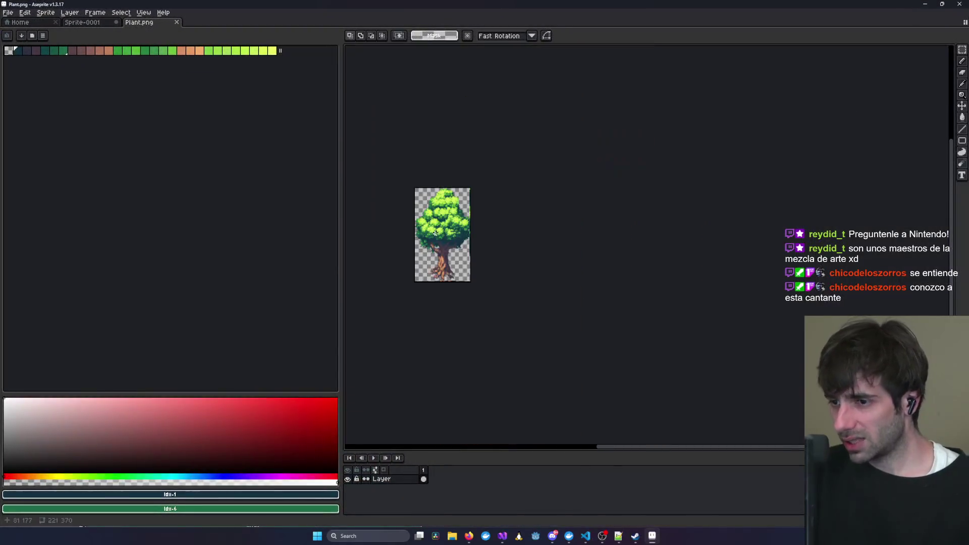
{"action": "scroll", "coordinate": [433, 248], "scroll_direction": "up", "scroll_amount": 1}
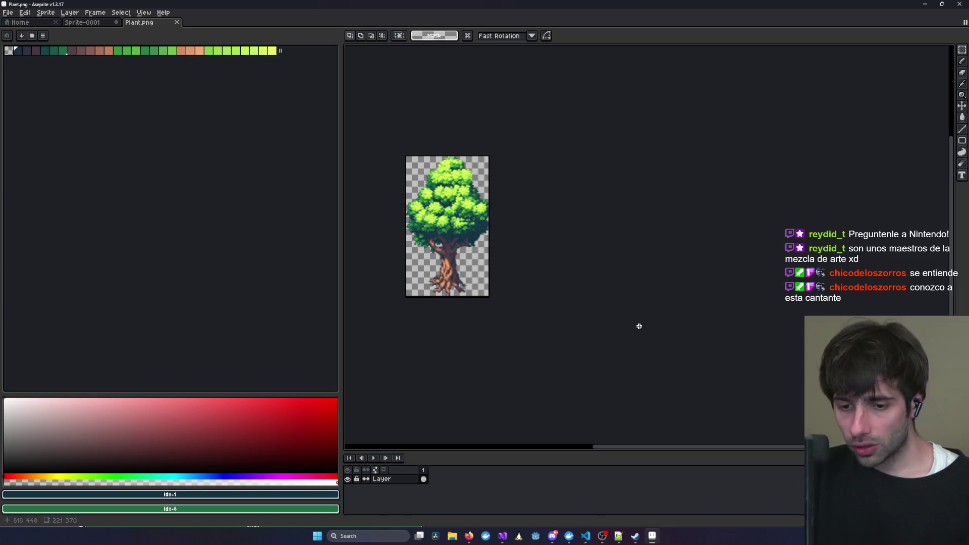
{"action": "left_click", "coordinate": [103, 22]}
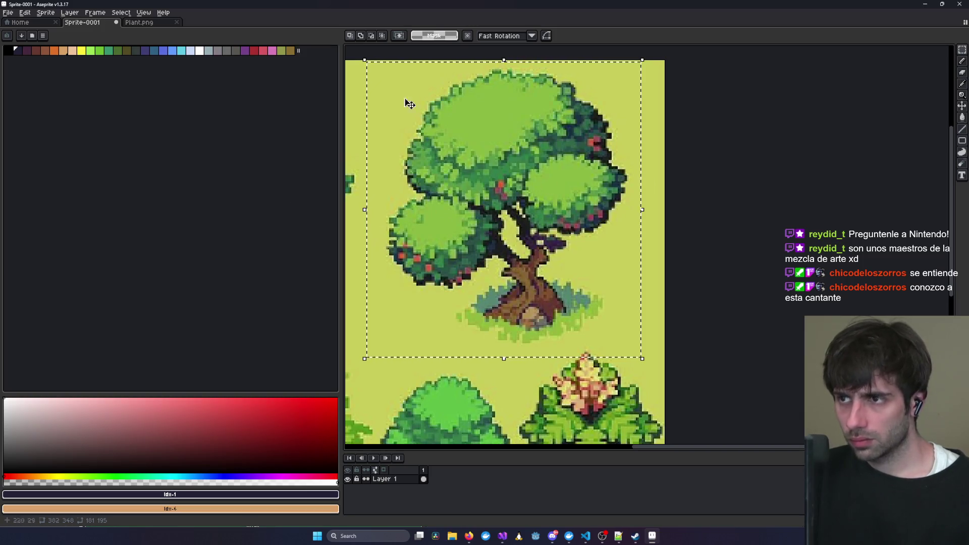
Create a new blank sprite and paste the copied tree into it.
{"action": "key", "text": "ctrl+n"}
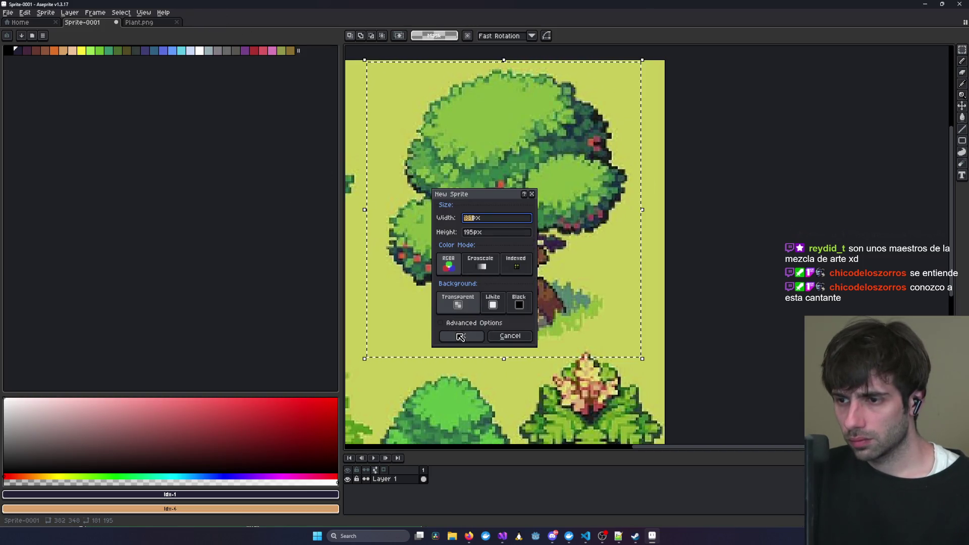
{"action": "left_click", "coordinate": [455, 333]}
{"action": "key", "text": "ctrl+v"}
Paste the tree into Plant.png, then move and stretch it across the 221×370 canvas.
{"action": "key", "text": "ctrl+shift+Tab"}
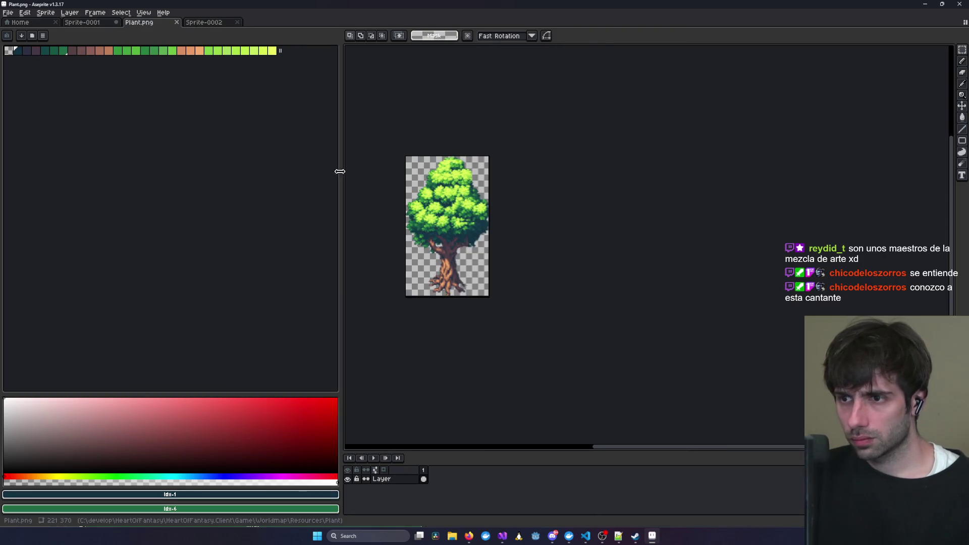
{"action": "key", "text": "ctrl+v"}
{"action": "scroll", "coordinate": [490, 205], "scroll_direction": "down", "scroll_amount": 1}
{"action": "mouse_move", "coordinate": [485, 203]}
{"action": "left_mouse_down"}
{"action": "mouse_move", "coordinate": [462, 214]}
{"action": "mouse_move", "coordinate": [458, 231]}
{"action": "mouse_move", "coordinate": [461, 172]}
{"action": "left_mouse_up"}
{"action": "scroll", "coordinate": [464, 222], "scroll_direction": "up", "scroll_amount": 5}
{"action": "scroll", "coordinate": [464, 223], "scroll_direction": "down", "scroll_amount": 5}
{"action": "scroll", "coordinate": [471, 207], "scroll_direction": "up", "scroll_amount": 3}
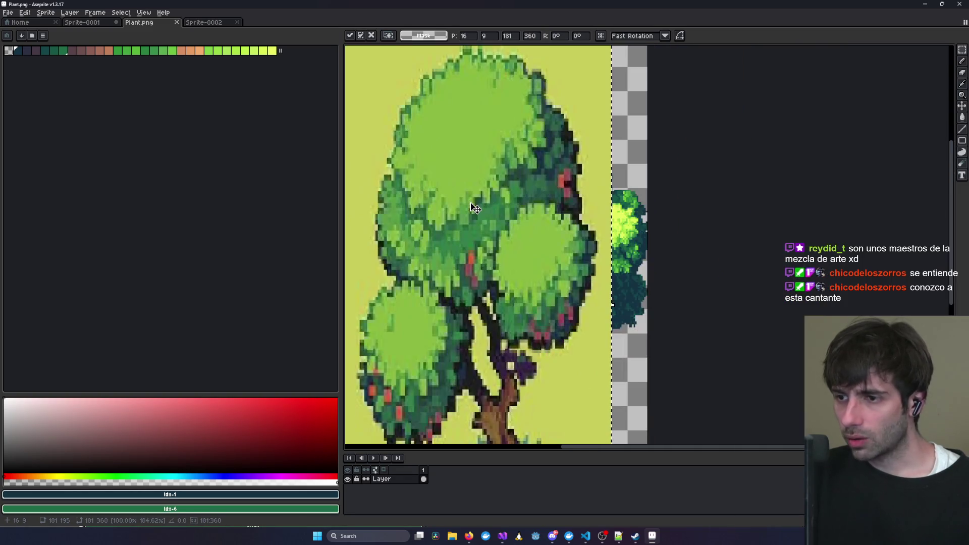
{"action": "scroll", "coordinate": [475, 208], "scroll_direction": "down", "scroll_amount": 1}
{"action": "left_click_drag", "start_coordinate": [550, 265], "coordinate": [570, 266]}
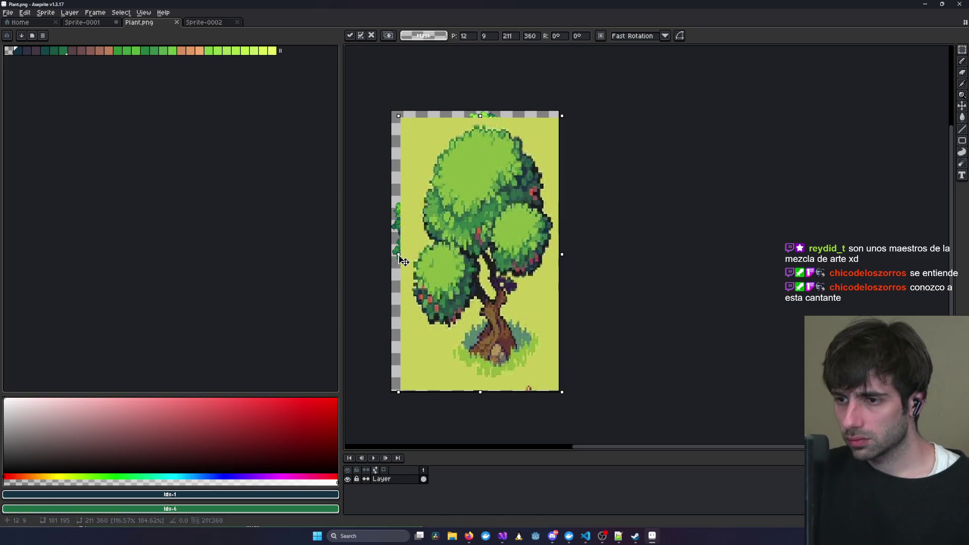
{"action": "left_click_drag", "start_coordinate": [402, 254], "coordinate": [387, 254]}
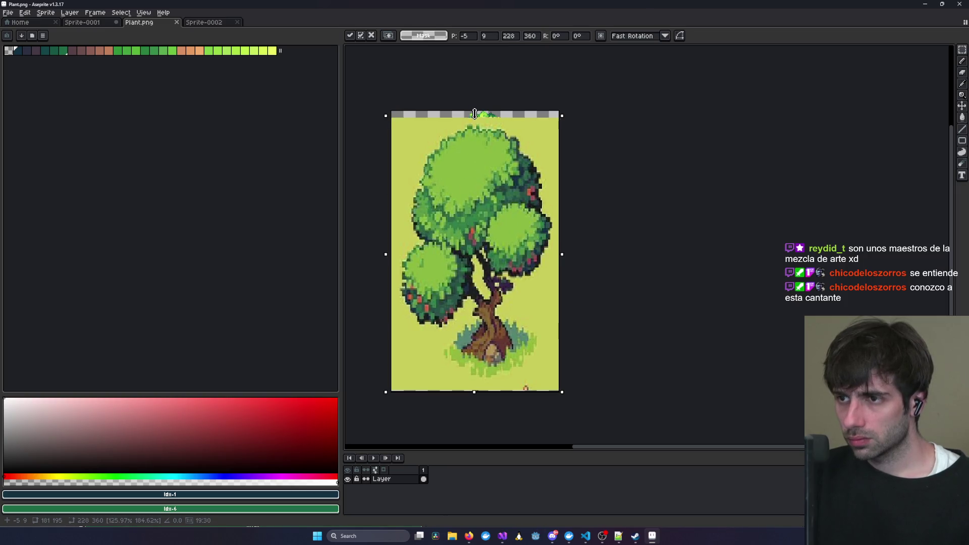
{"action": "left_click_drag", "start_coordinate": [474, 116], "coordinate": [475, 107]}
{"action": "left_click", "coordinate": [576, 141]}
Zoom in and out on the committed tree in Plant.png to inspect its details.
{"action": "scroll", "coordinate": [497, 238], "scroll_direction": "down", "scroll_amount": 2}
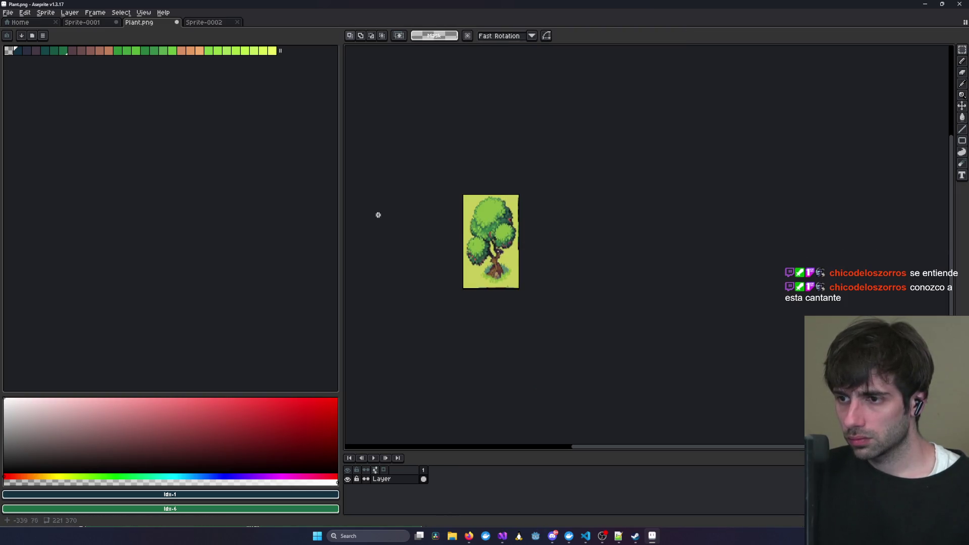
{"action": "scroll", "coordinate": [375, 214], "scroll_direction": "up", "scroll_amount": 3}
{"action": "scroll", "coordinate": [375, 212], "scroll_direction": "down", "scroll_amount": 3}
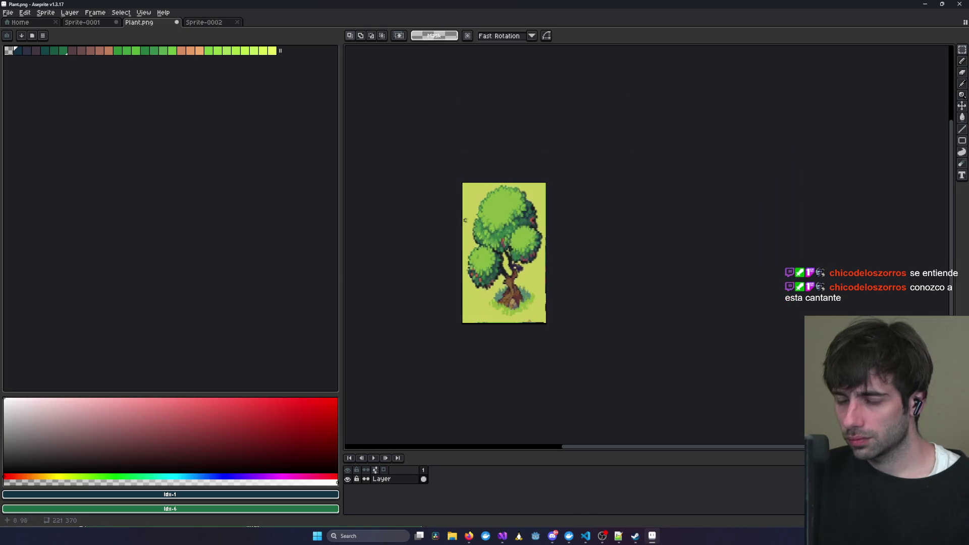
{"action": "scroll", "coordinate": [592, 227], "scroll_direction": "up", "scroll_amount": 1}
{"action": "scroll", "coordinate": [527, 237], "scroll_direction": "up", "scroll_amount": 3}
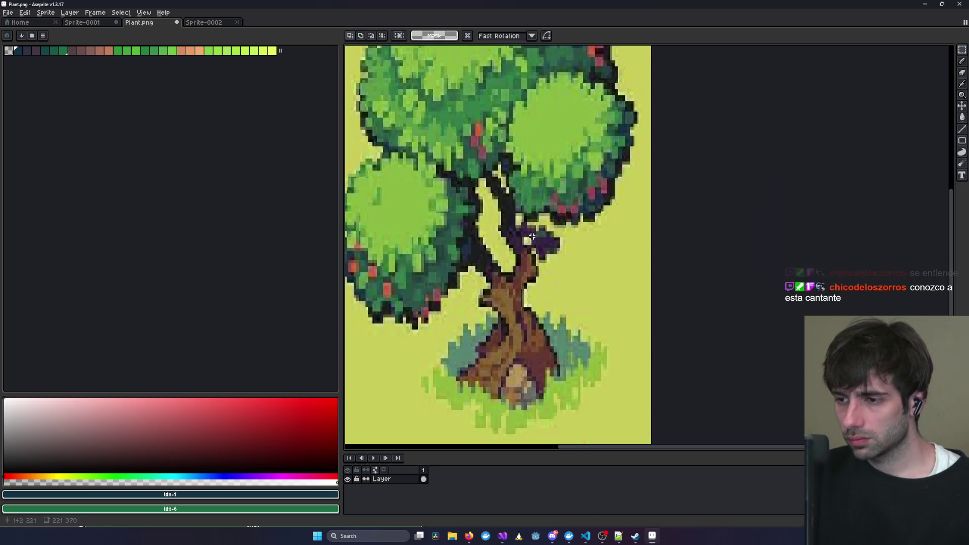
{"action": "scroll", "coordinate": [468, 244], "scroll_direction": "down", "scroll_amount": 1}
{"action": "scroll", "coordinate": [580, 262], "scroll_direction": "up", "scroll_amount": 2}
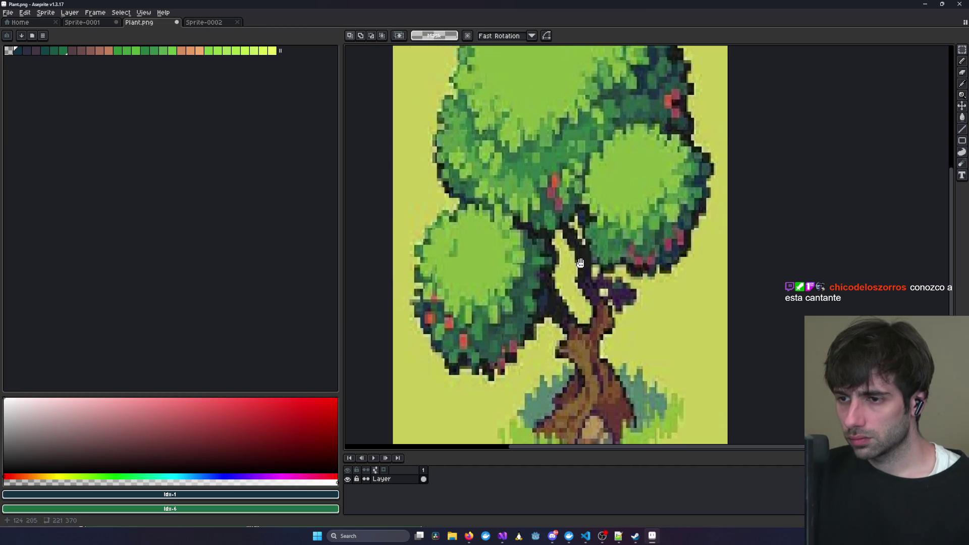
{"action": "scroll", "coordinate": [580, 262], "scroll_direction": "down", "scroll_amount": 2}
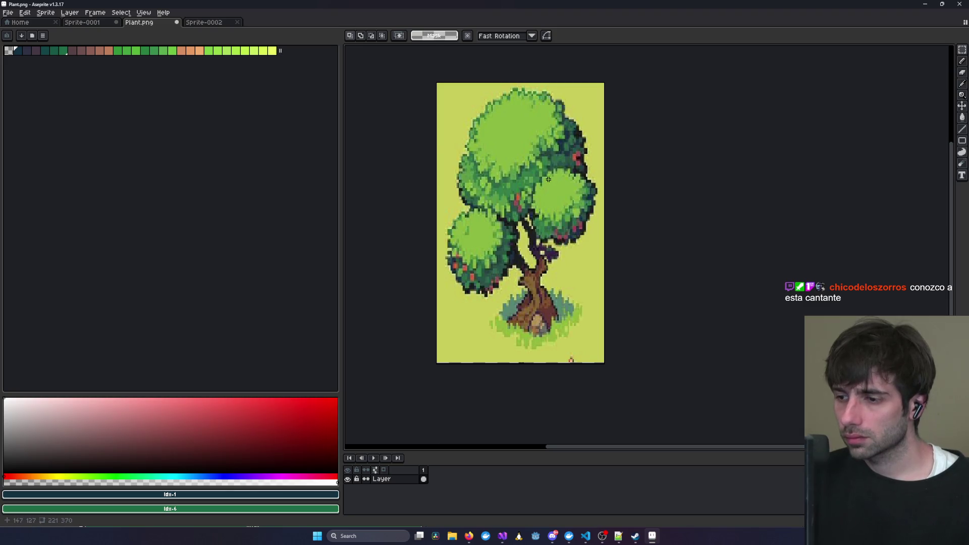
Undo the paste, paste the yellow-background tree again and stretch it over the canvas.
{"action": "key", "text": "ctrl+z"}
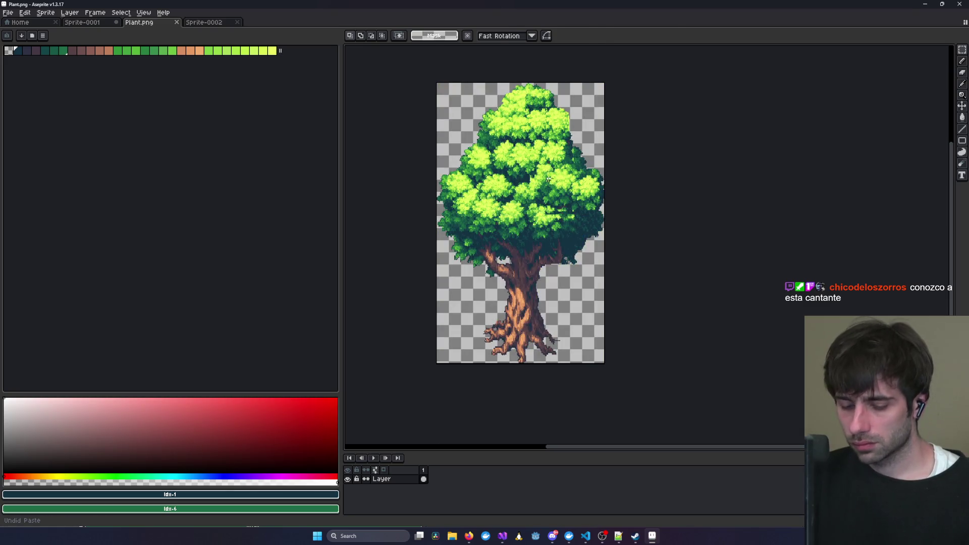
{"action": "key", "text": "ctrl+v"}
{"action": "mouse_move", "coordinate": [589, 172]}
{"action": "left_mouse_down"}
{"action": "mouse_move", "coordinate": [546, 189]}
{"action": "mouse_move", "coordinate": [457, 311]}
{"action": "left_mouse_up"}
{"action": "left_click_drag", "start_coordinate": [520, 225], "coordinate": [519, 64]}
{"action": "left_click_drag", "start_coordinate": [581, 221], "coordinate": [605, 222]}
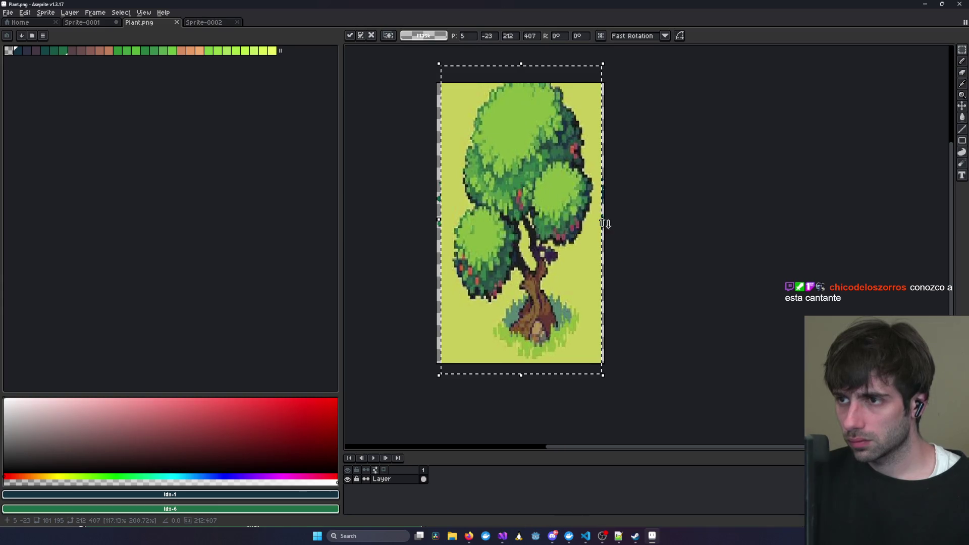
{"action": "left_click_drag", "start_coordinate": [509, 64], "coordinate": [525, 86]}
Resize the pasted image to about 230×392, nudge it left, commit it, and recentre the view.
{"action": "scroll", "coordinate": [523, 81], "scroll_direction": "down", "scroll_amount": 1}
{"action": "scroll", "coordinate": [551, 151], "scroll_direction": "up", "scroll_amount": 3}
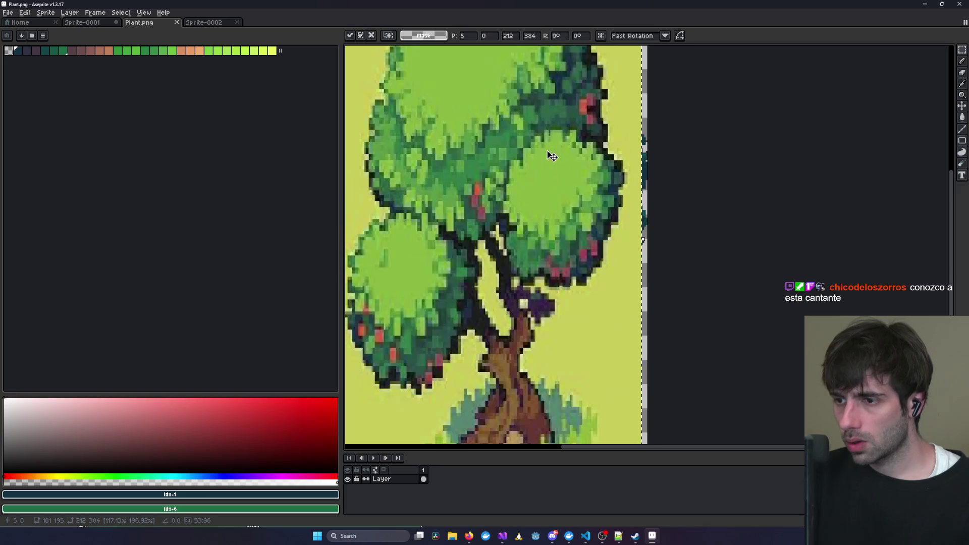
{"action": "scroll", "coordinate": [550, 155], "scroll_direction": "down", "scroll_amount": 3}
{"action": "left_click_drag", "start_coordinate": [542, 160], "coordinate": [537, 165]}
{"action": "left_click_drag", "start_coordinate": [566, 123], "coordinate": [573, 102]}
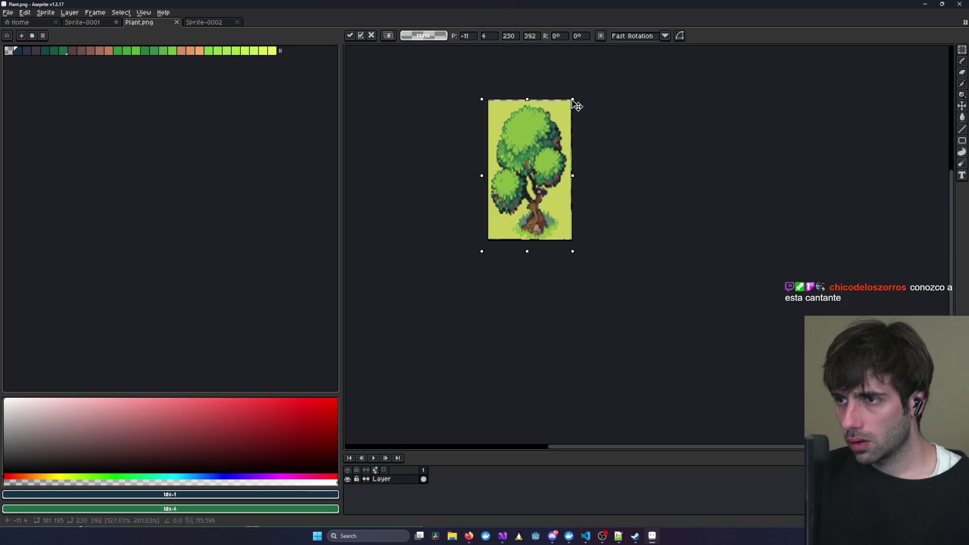
{"action": "left_click", "coordinate": [588, 185]}
{"action": "scroll", "coordinate": [627, 173], "scroll_direction": "up", "scroll_amount": 3}
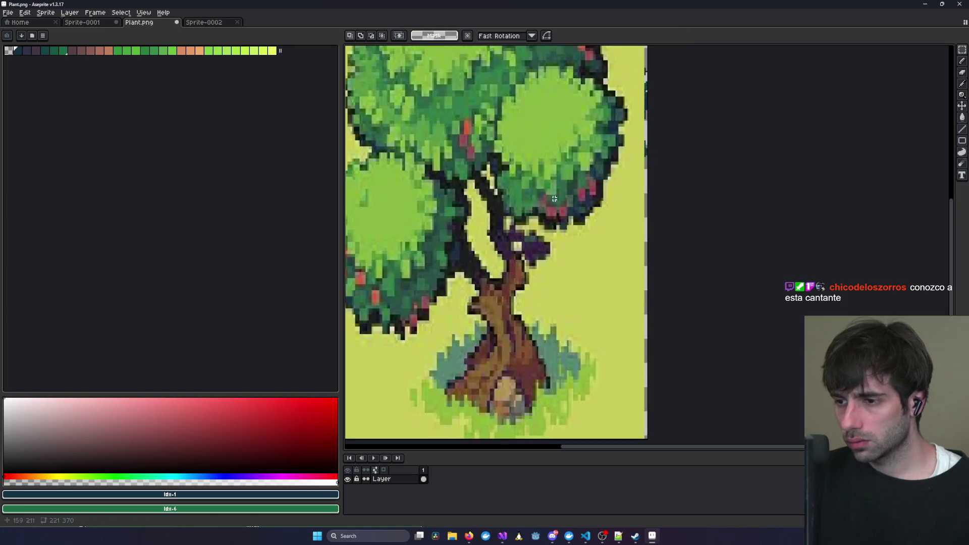
{"action": "scroll", "coordinate": [508, 209], "scroll_direction": "down", "scroll_amount": 2}
{"action": "mouse_move", "coordinate": [480, 196]}
{"action": "middle_mouse_down"}
{"action": "mouse_move", "coordinate": [537, 227]}
{"action": "mouse_move", "coordinate": [504, 242]}
{"action": "middle_mouse_up"}
Erase the yellow-green background along the bottom, top corners and right edge of the tree.
{"action": "key", "text": "b"}
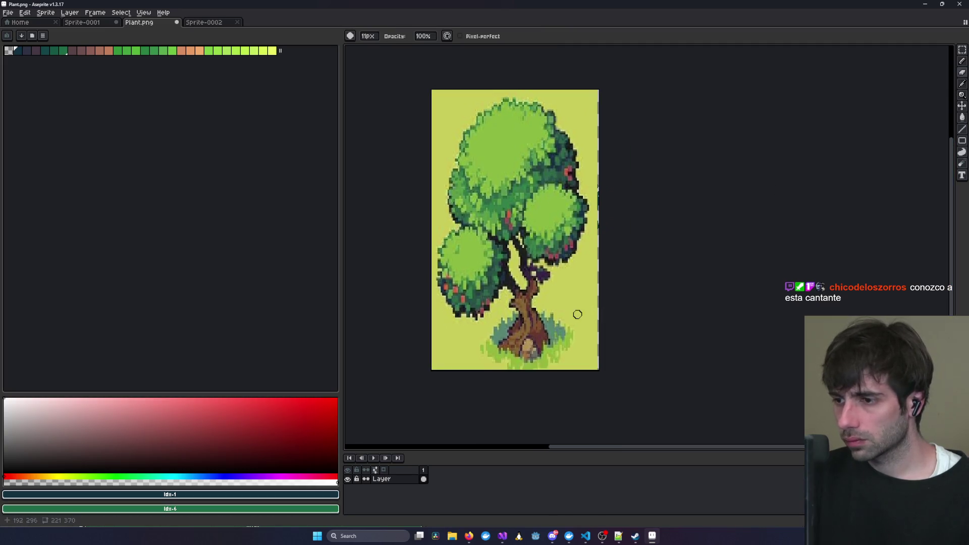
{"action": "scroll", "coordinate": [582, 308], "scroll_direction": "up", "scroll_amount": 5, "text": "ctrl"}
{"action": "left_click_drag", "start_coordinate": [574, 302], "coordinate": [582, 346]}
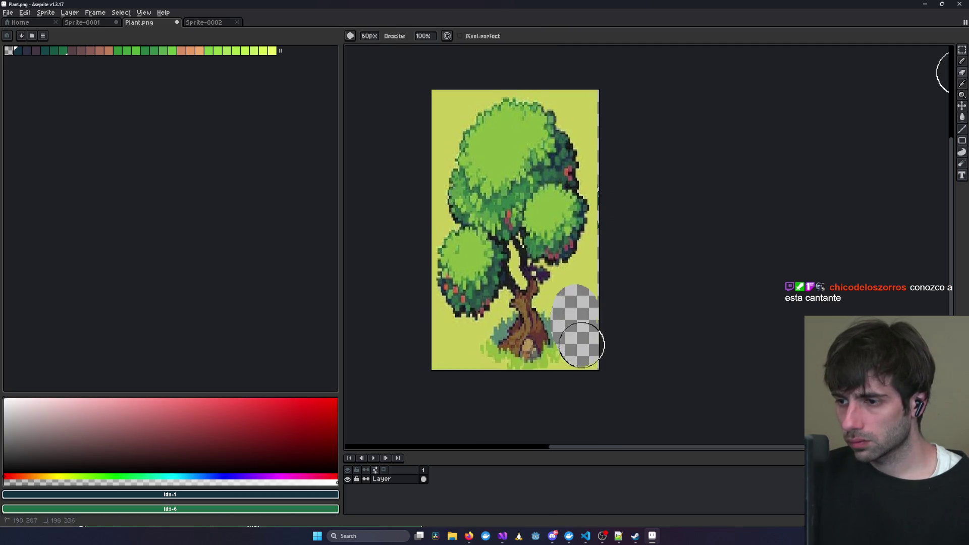
{"action": "mouse_move", "coordinate": [554, 379]}
{"action": "left_mouse_down"}
{"action": "mouse_move", "coordinate": [506, 383]}
{"action": "mouse_move", "coordinate": [443, 340]}
{"action": "mouse_move", "coordinate": [436, 374]}
{"action": "left_mouse_up"}
{"action": "mouse_move", "coordinate": [408, 173]}
{"action": "left_mouse_down"}
{"action": "mouse_move", "coordinate": [419, 108]}
{"action": "mouse_move", "coordinate": [497, 66]}
{"action": "left_mouse_up"}
{"action": "left_click_drag", "start_coordinate": [568, 76], "coordinate": [623, 167]}
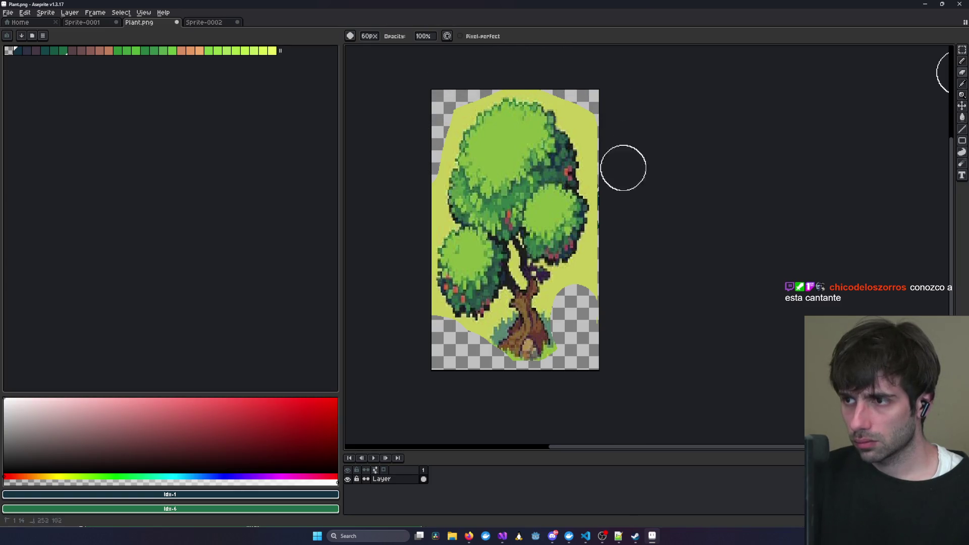
{"action": "left_click_drag", "start_coordinate": [622, 287], "coordinate": [618, 249]}
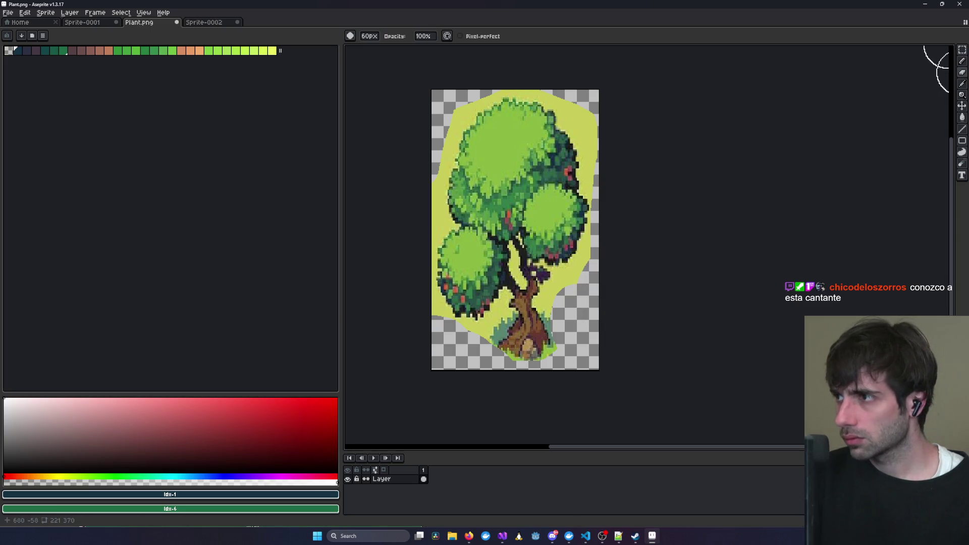
Select leftover yellow areas with the Magic Wand and delete them.
{"action": "left_click_drag", "start_coordinate": [961, 49], "coordinate": [950, 49]}
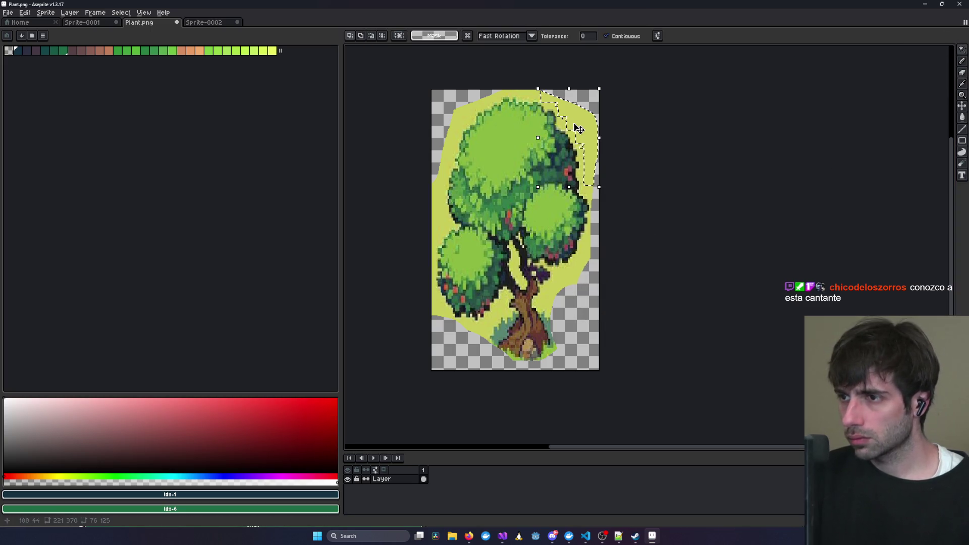
{"action": "key", "text": "Delete"}
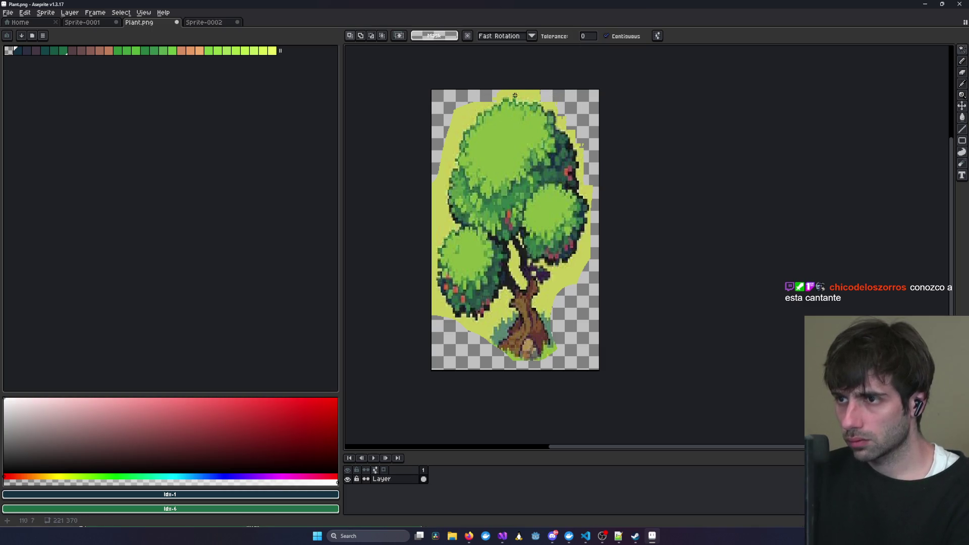
{"action": "key", "text": "Delete"}
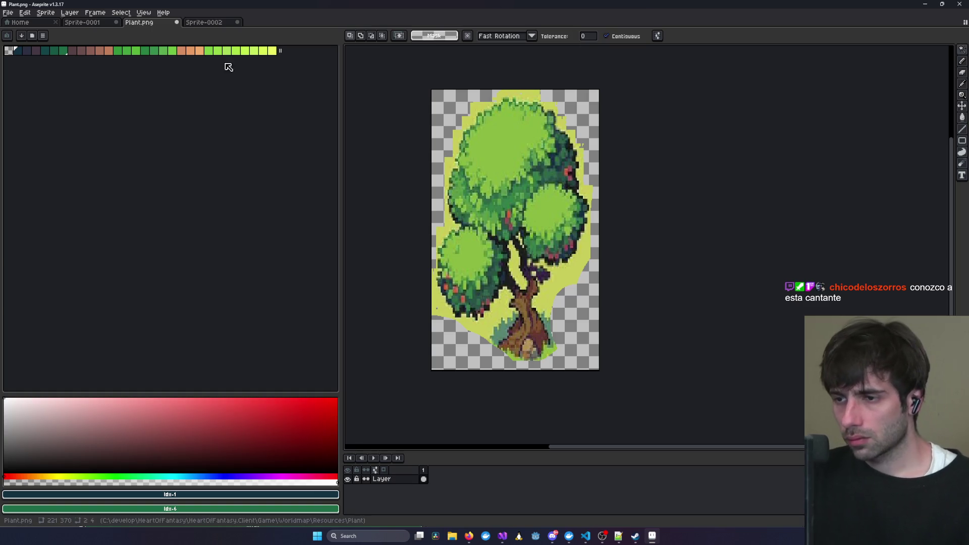
Run Sprite > Remove Background on Plant.png with the default settings.
{"action": "left_click", "coordinate": [45, 13]}
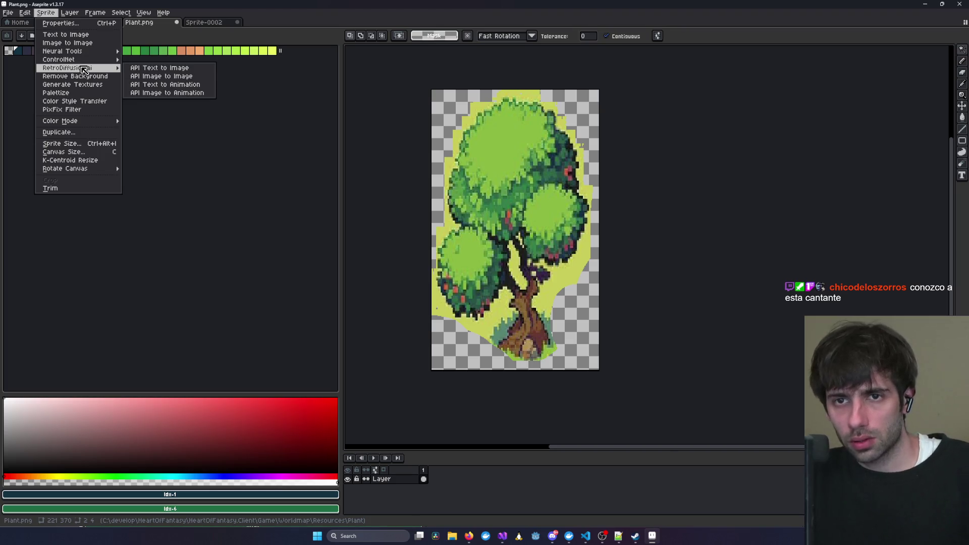
{"action": "left_click", "coordinate": [88, 76]}
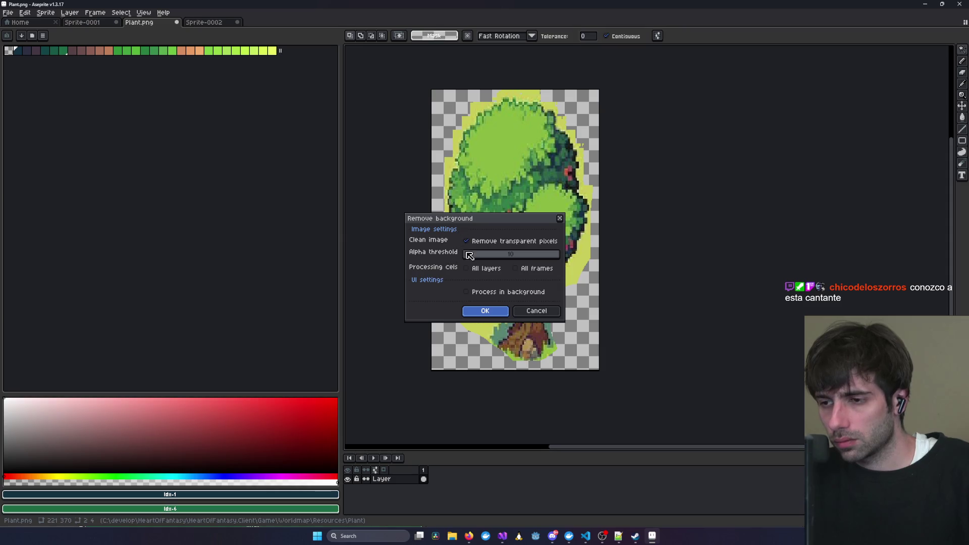
{"action": "key", "text": "Return"}
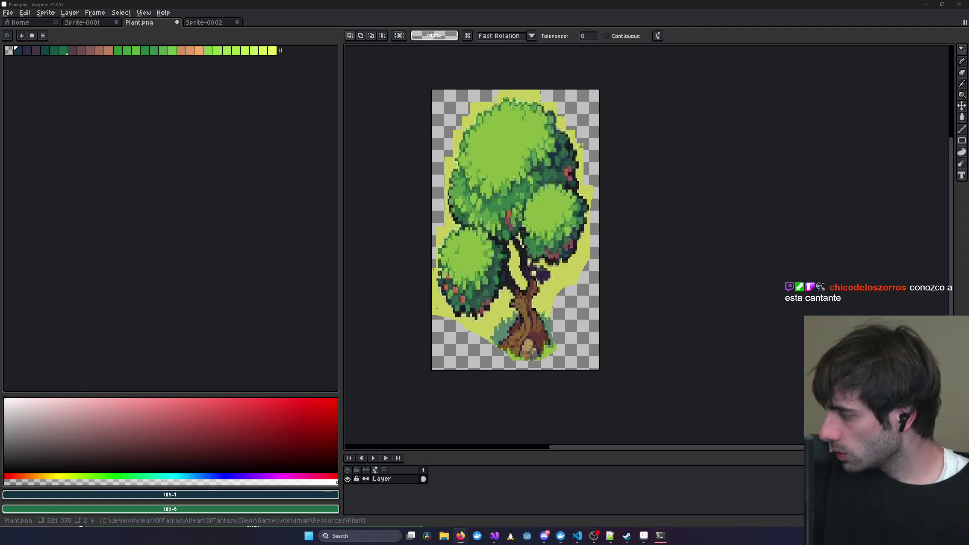
Switch to the eraser and remove stray yellow pixels beside the foliage's right edge.
{"action": "key", "text": "ctrl+z"}
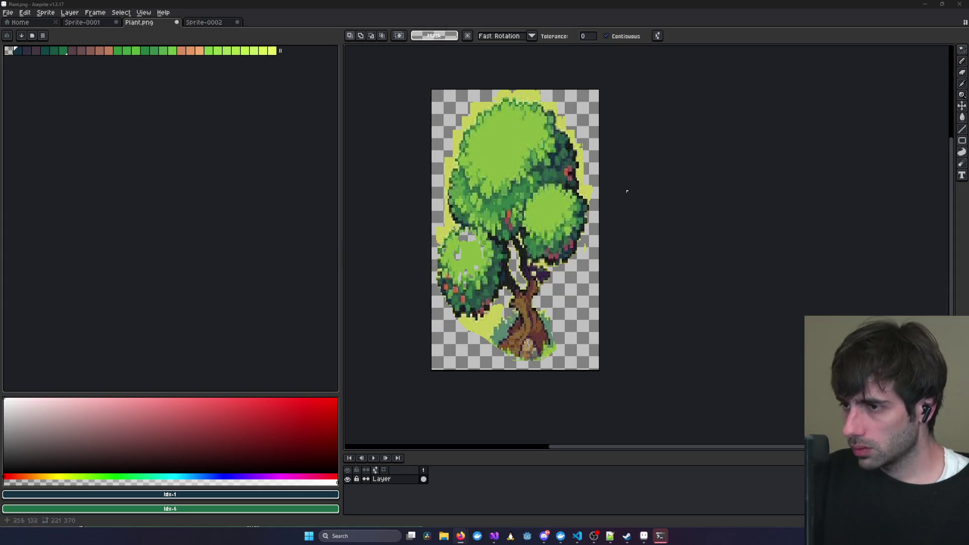
{"action": "scroll", "coordinate": [602, 183], "scroll_direction": "up", "scroll_amount": 4}
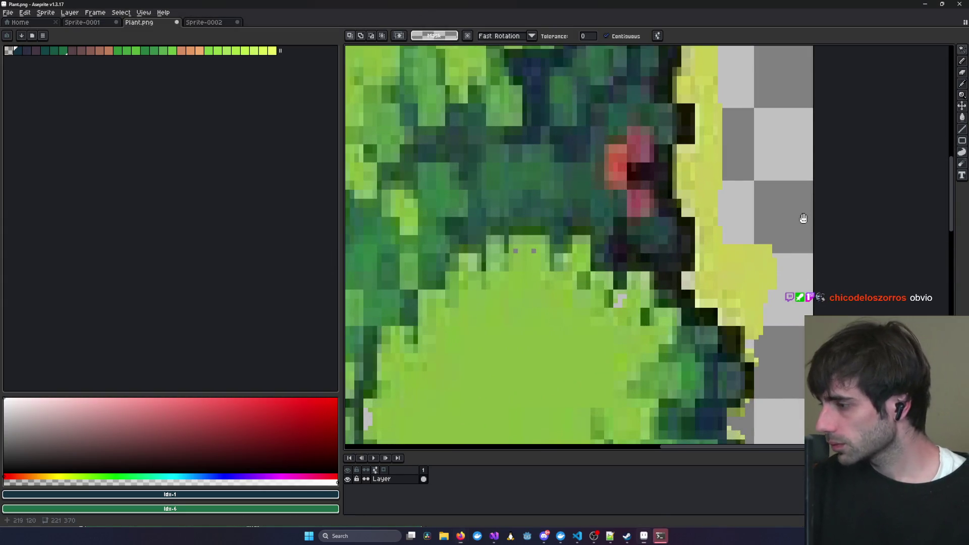
{"action": "middle_click_drag", "start_coordinate": [803, 218], "coordinate": [746, 198]}
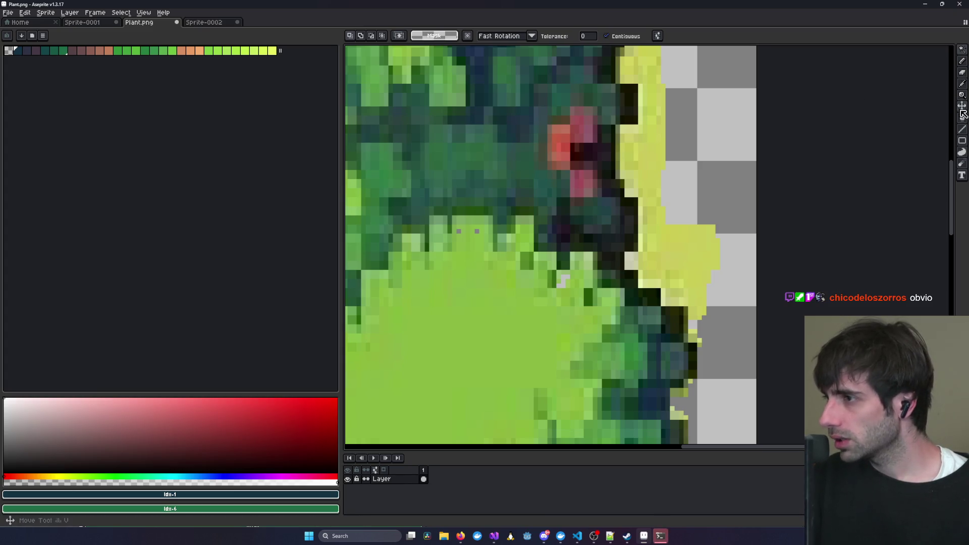
{"action": "left_click", "coordinate": [964, 68]}
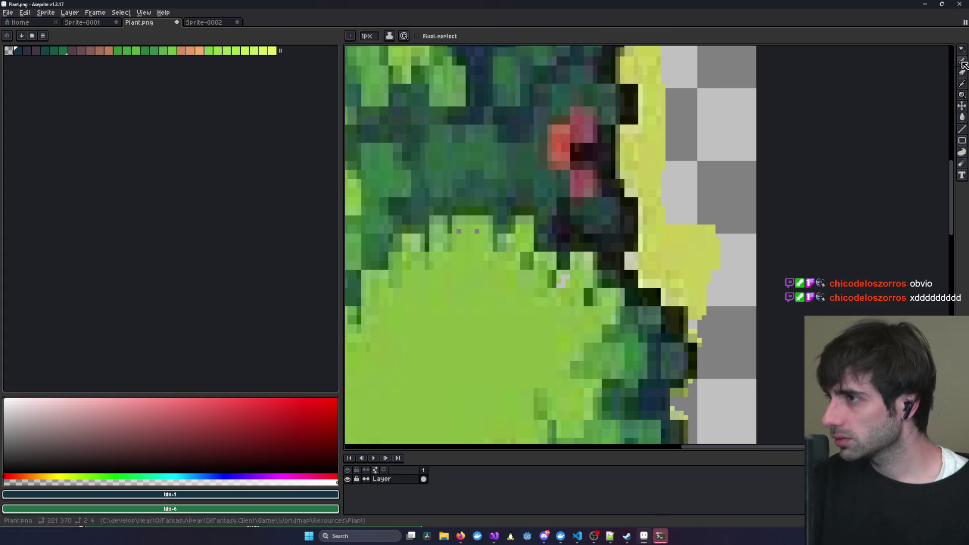
{"action": "scroll", "coordinate": [651, 275], "scroll_direction": "down", "scroll_amount": 10, "text": "alt"}
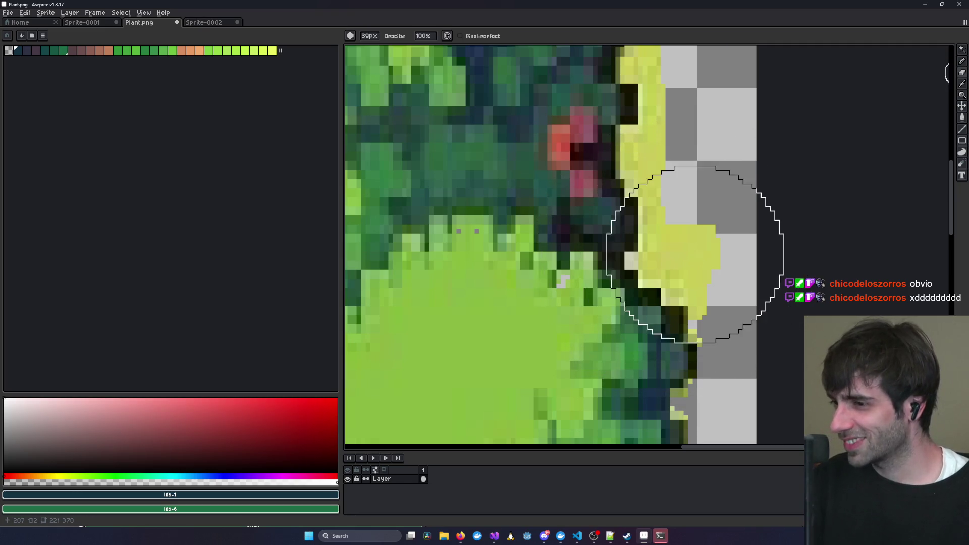
{"action": "key", "text": "ctrl+z"}
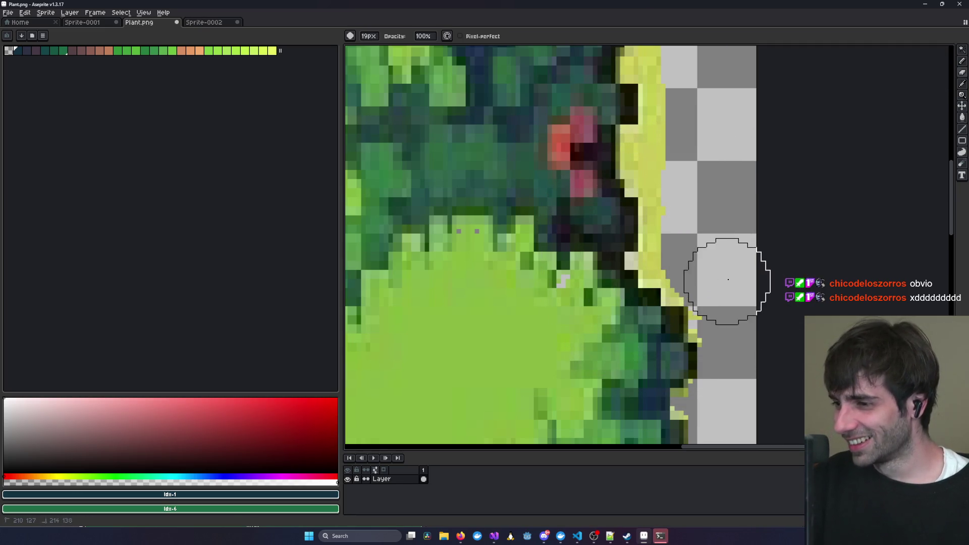
Erase the yellow fringe pixels along the plant's lower edge.
{"action": "middle_click_drag", "start_coordinate": [681, 140], "coordinate": [638, 325]}
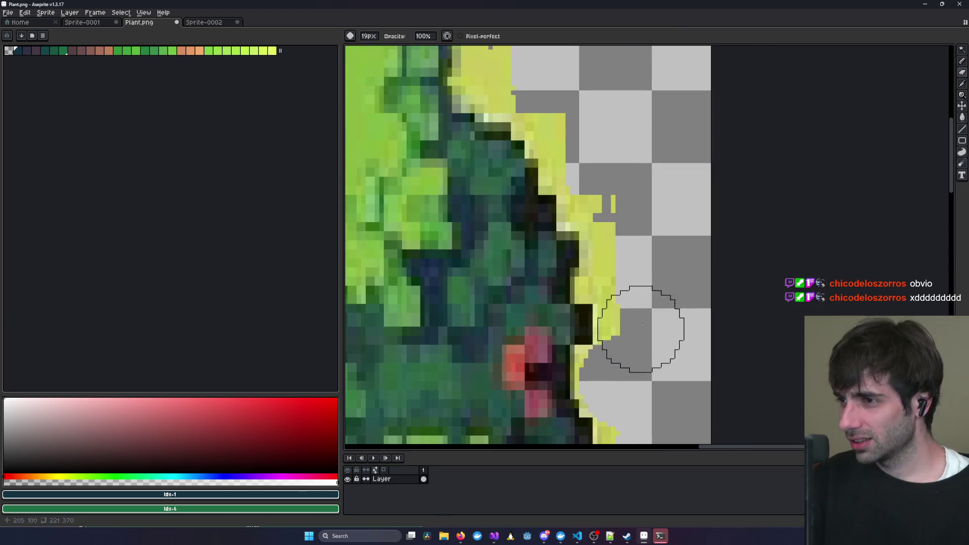
{"action": "middle_click_drag", "start_coordinate": [627, 194], "coordinate": [651, 250]}
{"action": "scroll", "coordinate": [664, 281], "scroll_direction": "up", "scroll_amount": 3}
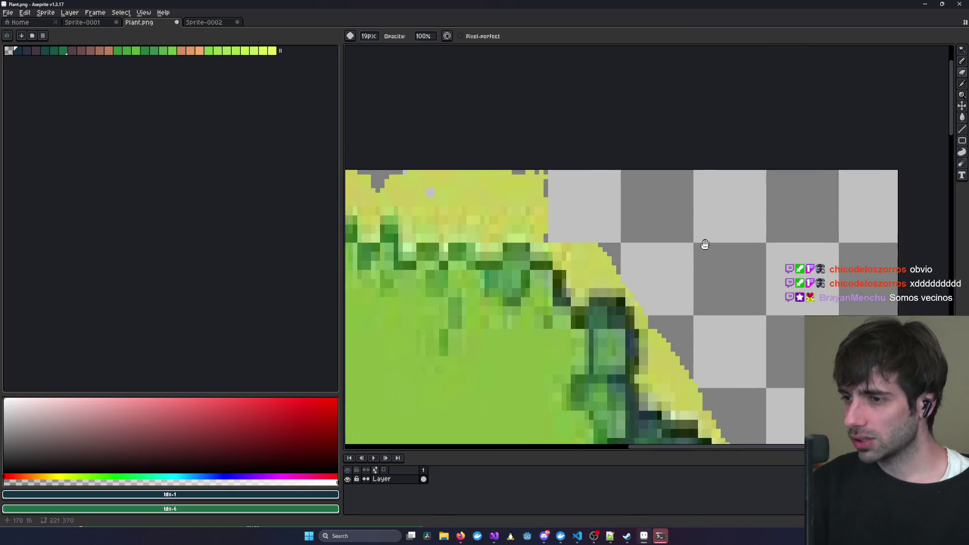
{"action": "scroll", "coordinate": [741, 190], "scroll_direction": "left", "scroll_amount": 3, "text": "shift"}
{"action": "middle_click_drag", "start_coordinate": [400, 190], "coordinate": [707, 108]}
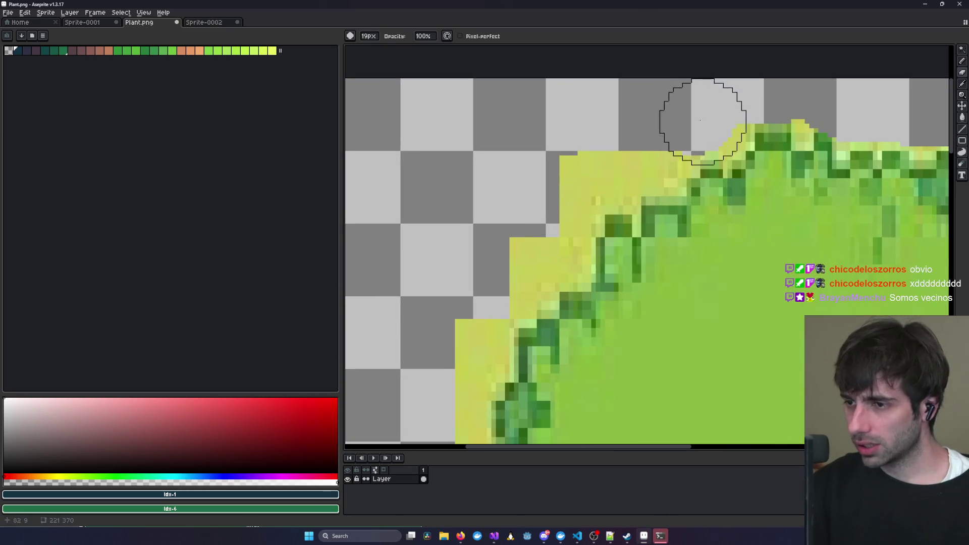
{"action": "middle_click_drag", "start_coordinate": [459, 342], "coordinate": [583, 65]}
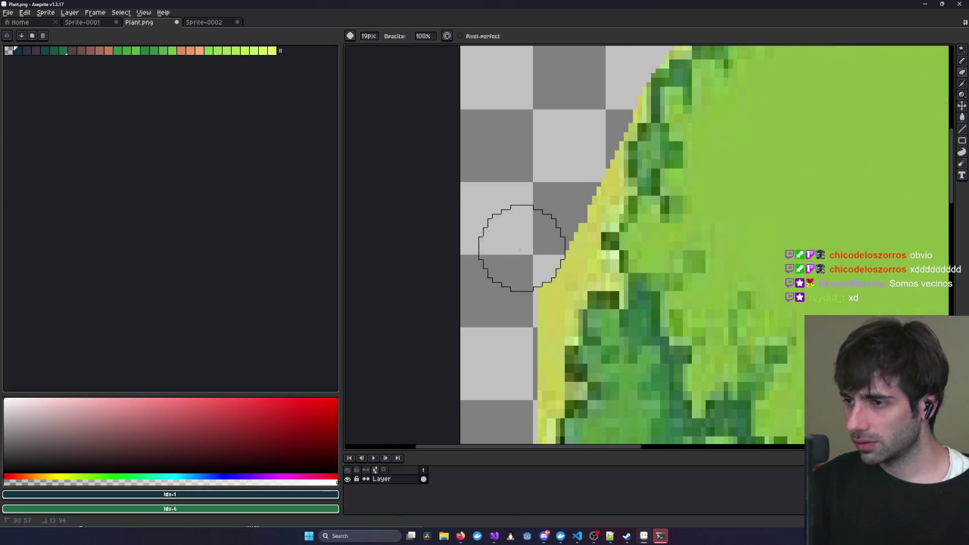
{"action": "middle_click_drag", "start_coordinate": [501, 379], "coordinate": [590, 109]}
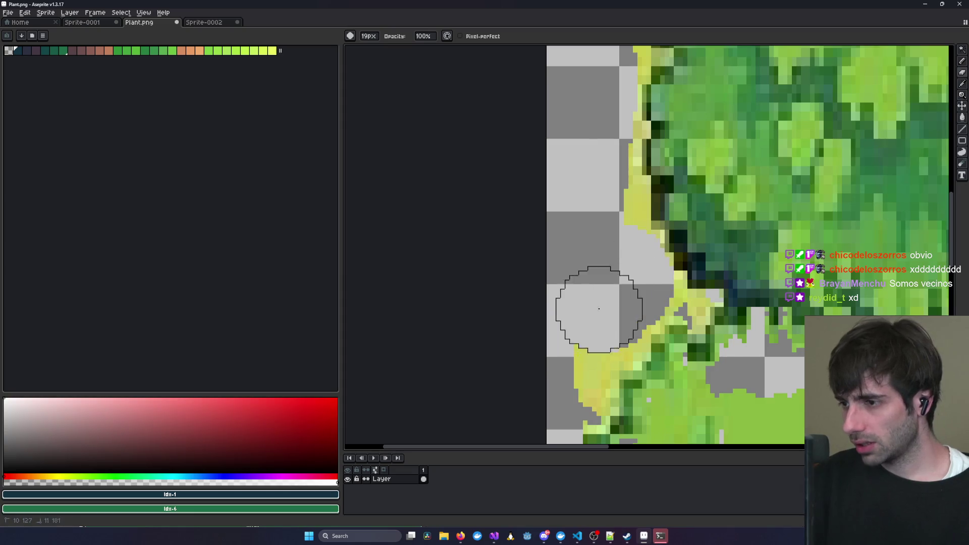
{"action": "mouse_move", "coordinate": [595, 309]}
{"action": "middle_mouse_down"}
{"action": "mouse_move", "coordinate": [620, 286]}
{"action": "mouse_move", "coordinate": [735, 322]}
{"action": "mouse_move", "coordinate": [656, 126]}
{"action": "middle_mouse_up"}
{"action": "mouse_move", "coordinate": [853, 237]}
{"action": "left_mouse_down"}
{"action": "mouse_move", "coordinate": [826, 217]}
{"action": "mouse_move", "coordinate": [709, 210]}
{"action": "mouse_move", "coordinate": [787, 190]}
{"action": "mouse_move", "coordinate": [807, 302]}
{"action": "left_mouse_up"}
With a smaller eraser, clear the yellow spikes and green border along the trunk's right side.
{"action": "middle_click_drag", "start_coordinate": [787, 302], "coordinate": [520, 281]}
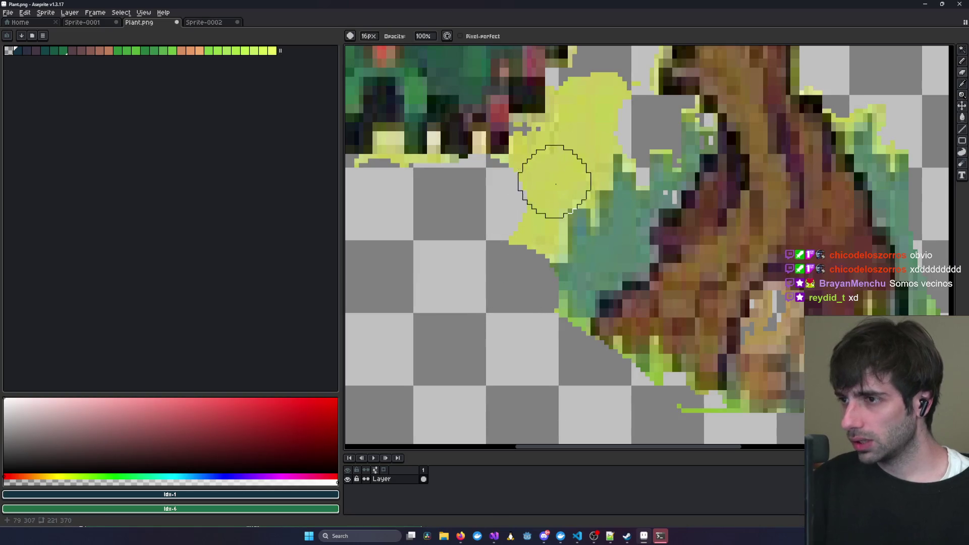
{"action": "key", "text": "minus"}
{"action": "key", "text": "minus"}
{"action": "key", "text": "minus"}
{"action": "mouse_move", "coordinate": [597, 88]}
{"action": "left_mouse_down"}
{"action": "mouse_move", "coordinate": [552, 145]}
{"action": "mouse_move", "coordinate": [603, 165]}
{"action": "mouse_move", "coordinate": [645, 156]}
{"action": "mouse_move", "coordinate": [681, 124]}
{"action": "mouse_move", "coordinate": [574, 298]}
{"action": "mouse_move", "coordinate": [565, 348]}
{"action": "left_mouse_up"}
{"action": "middle_click_drag", "start_coordinate": [828, 431], "coordinate": [498, 396]}
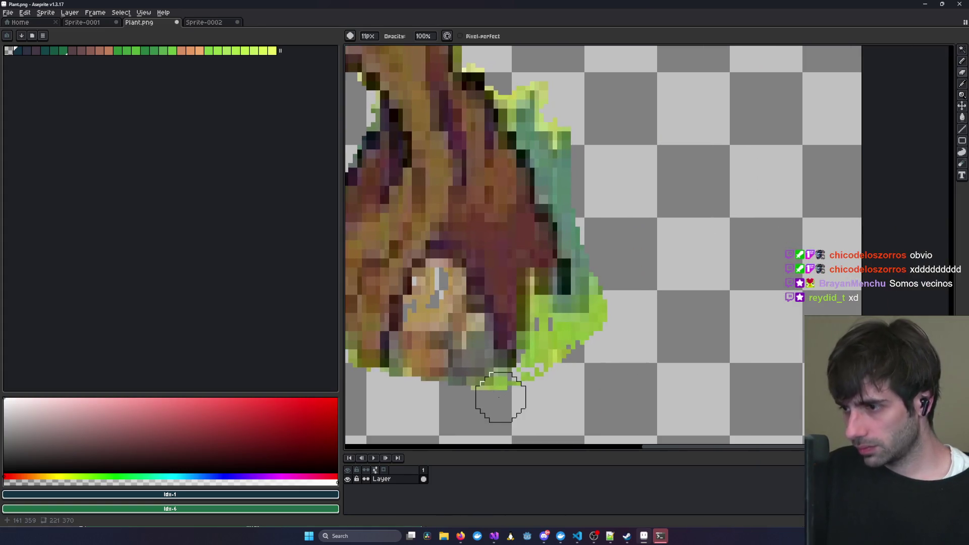
{"action": "mouse_move", "coordinate": [554, 337]}
{"action": "left_mouse_down"}
{"action": "mouse_move", "coordinate": [590, 266]}
{"action": "mouse_move", "coordinate": [550, 112]}
{"action": "mouse_move", "coordinate": [530, 99]}
{"action": "left_mouse_up"}
Touch up the yellow pixels along the canopy's top-right leaf border.
{"action": "scroll", "coordinate": [573, 205], "scroll_direction": "down", "scroll_amount": 5}
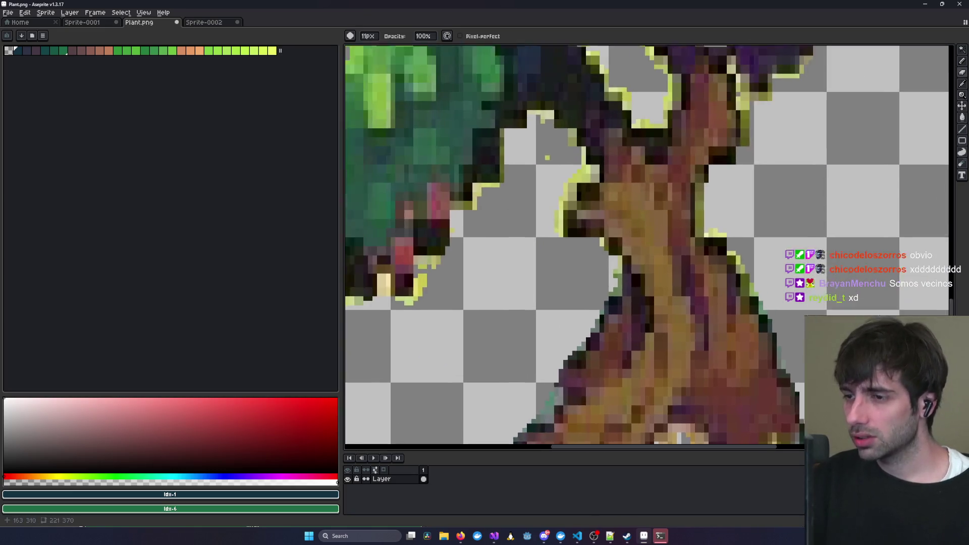
{"action": "middle_click_drag", "start_coordinate": [712, 154], "coordinate": [650, 280]}
{"action": "scroll", "coordinate": [650, 280], "scroll_direction": "up", "scroll_amount": 5}
{"action": "middle_click_drag", "start_coordinate": [600, 242], "coordinate": [590, 141]}
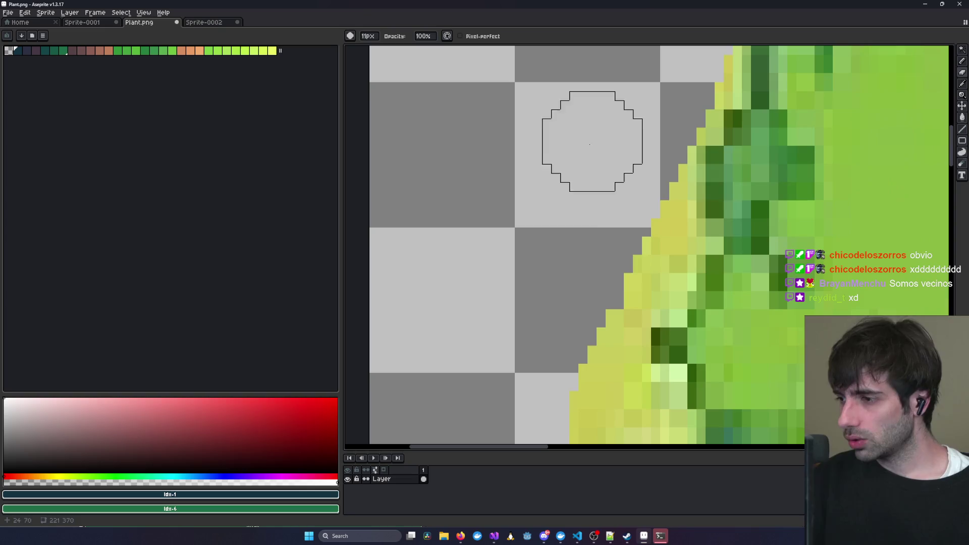
{"action": "mouse_move", "coordinate": [589, 327]}
{"action": "middle_mouse_down"}
{"action": "mouse_move", "coordinate": [540, 97]}
{"action": "mouse_move", "coordinate": [485, 86]}
{"action": "middle_mouse_up"}
{"action": "scroll", "coordinate": [461, 276], "scroll_direction": "down", "scroll_amount": 1}
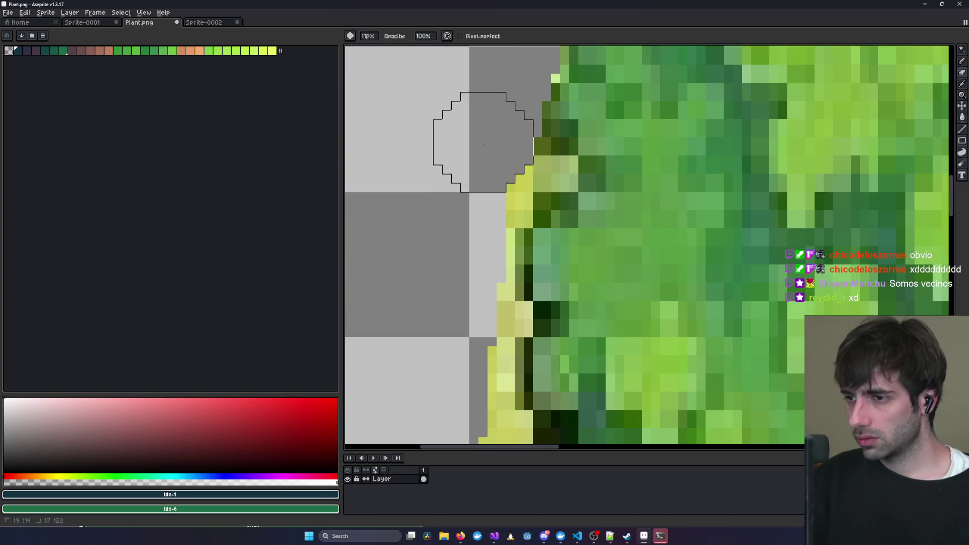
{"action": "scroll", "coordinate": [477, 222], "scroll_direction": "up", "scroll_amount": 1}
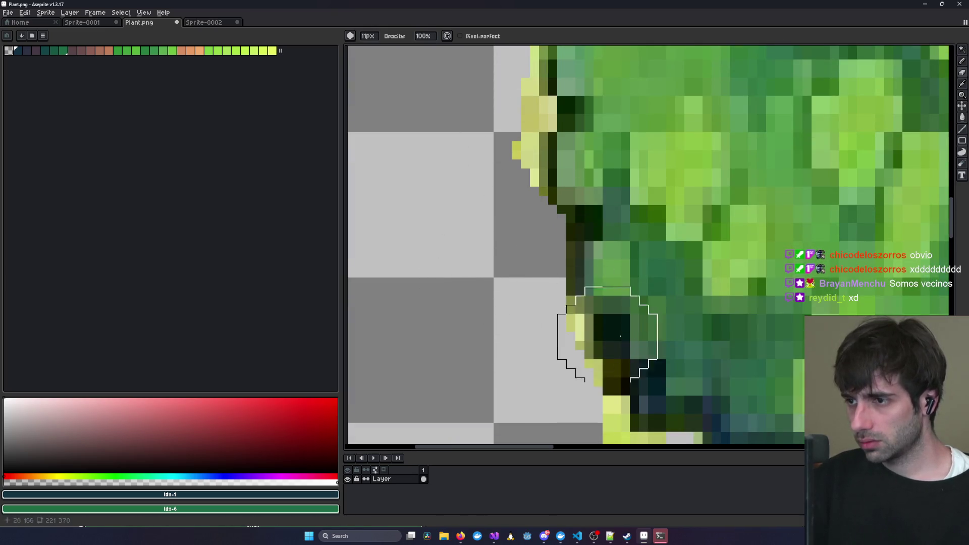
{"action": "scroll", "coordinate": [606, 335], "scroll_direction": "up", "scroll_amount": 1}
{"action": "scroll", "coordinate": [680, 188], "scroll_direction": "down", "scroll_amount": 10}
{"action": "scroll", "coordinate": [527, 170], "scroll_direction": "up", "scroll_amount": 10}
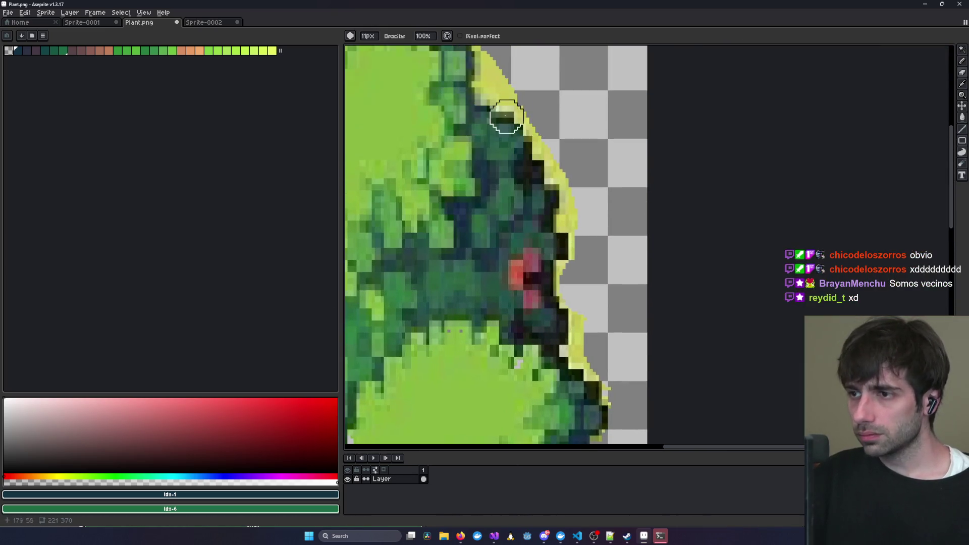
{"action": "middle_click_drag", "start_coordinate": [502, 113], "coordinate": [495, 214]}
{"action": "mouse_move", "coordinate": [517, 268]}
{"action": "left_mouse_down"}
{"action": "mouse_move", "coordinate": [504, 236]}
{"action": "mouse_move", "coordinate": [538, 281]}
{"action": "left_mouse_up"}
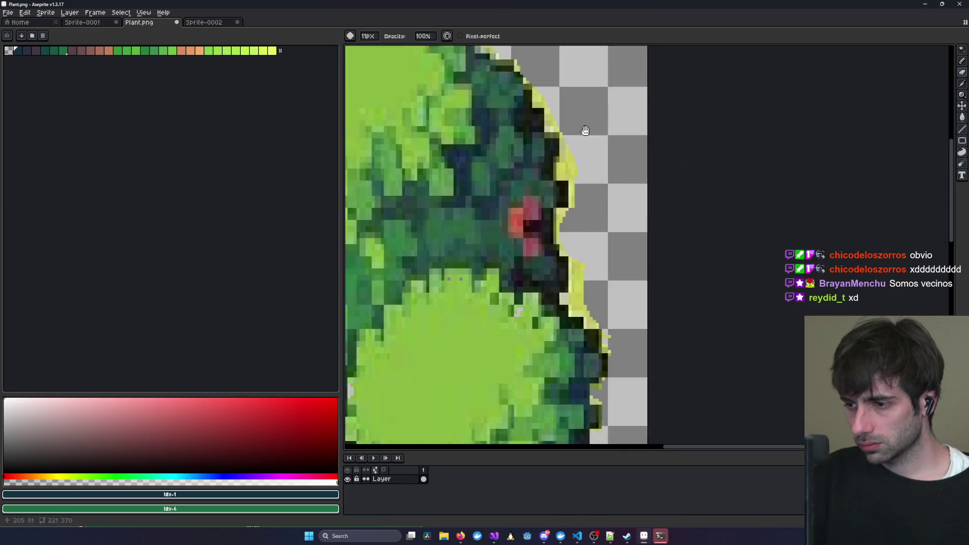
Pan and zoom across the lower canopy to inspect the remaining halo.
{"action": "middle_click_drag", "start_coordinate": [588, 386], "coordinate": [580, 126]}
{"action": "scroll", "coordinate": [642, 220], "scroll_direction": "down", "scroll_amount": 5}
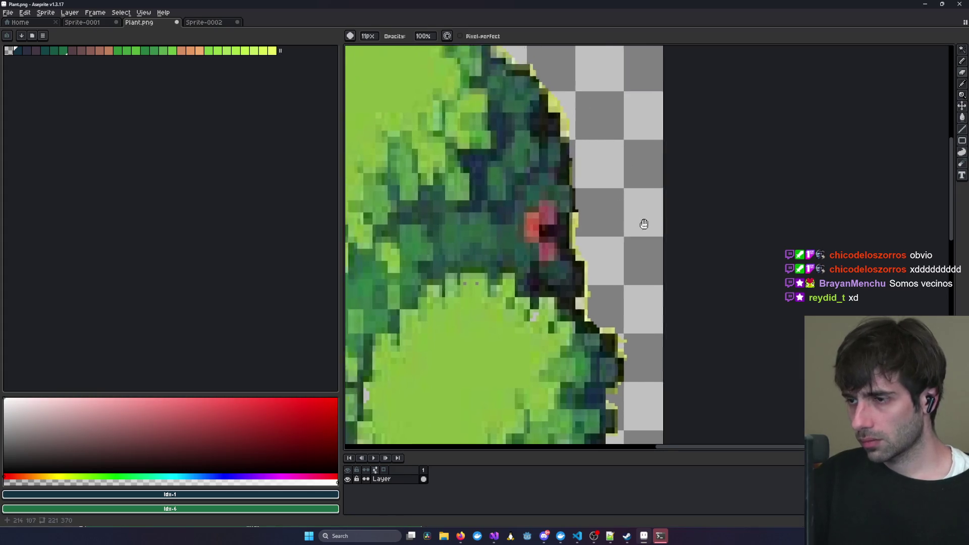
{"action": "scroll", "coordinate": [635, 234], "scroll_direction": "up", "scroll_amount": 5}
{"action": "mouse_move", "coordinate": [635, 234]}
{"action": "middle_mouse_down"}
{"action": "mouse_move", "coordinate": [659, 145]}
{"action": "mouse_move", "coordinate": [623, 173]}
{"action": "mouse_move", "coordinate": [560, 198]}
{"action": "middle_mouse_up"}
{"action": "scroll", "coordinate": [659, 145], "scroll_direction": "down", "scroll_amount": 3}
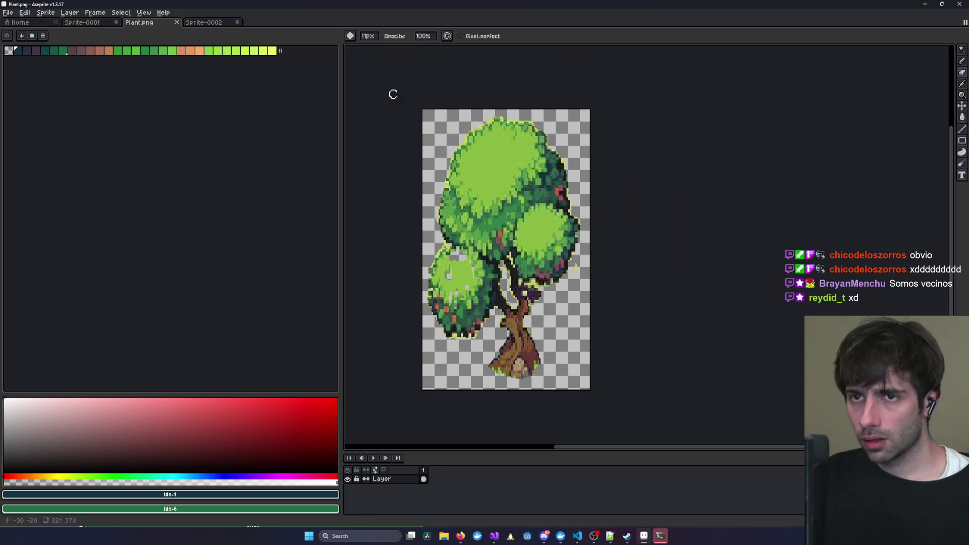
Cycle through the AuthService, InstanceService, RoomService, Shard and NPCService windows, then bring HeartOfFantasy.Client forward.
{"action": "mouse_move", "coordinate": [493, 536]}
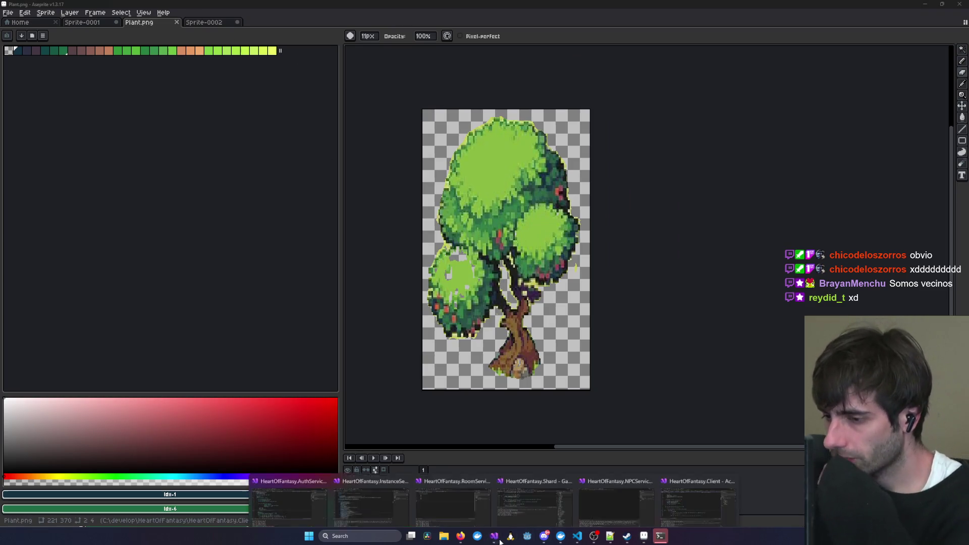
{"action": "left_click", "coordinate": [698, 494]}
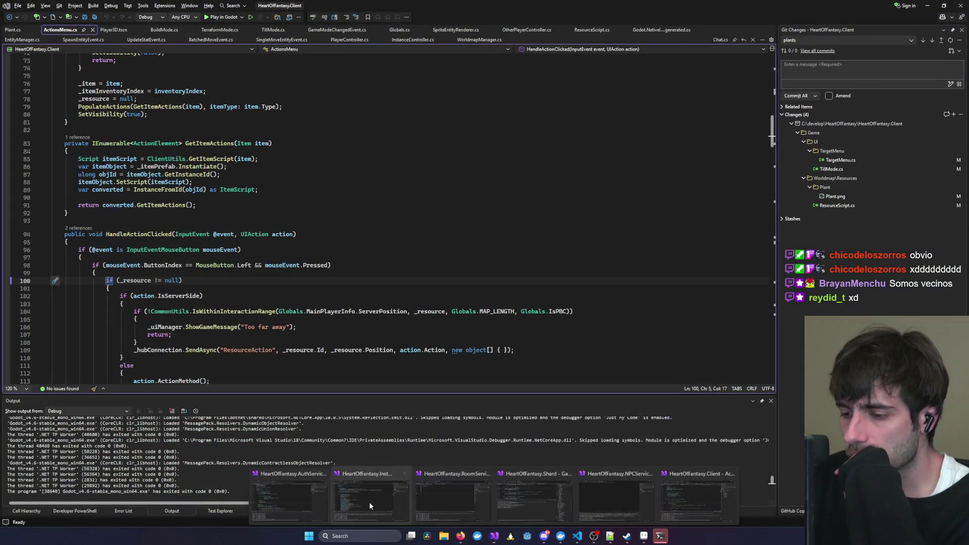
{"action": "left_click", "coordinate": [480, 485]}
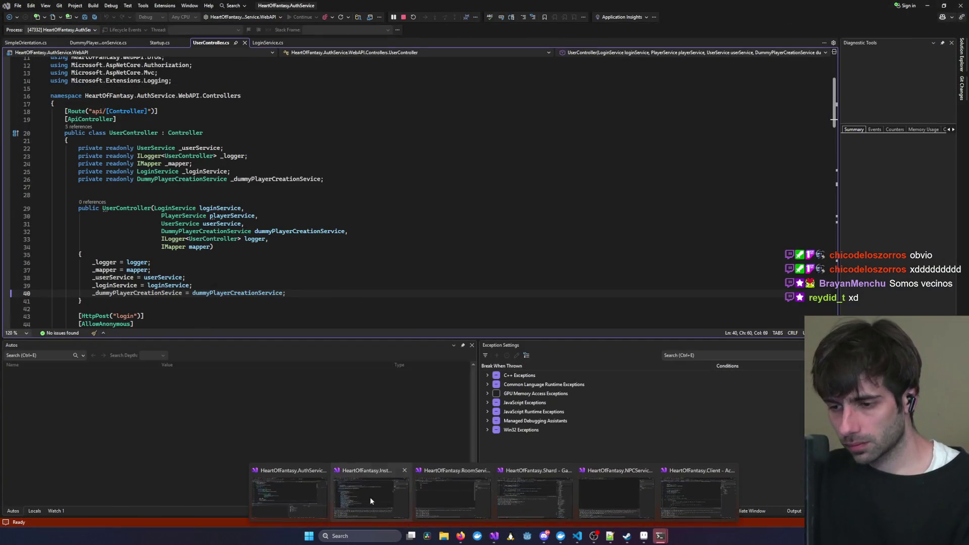
{"action": "left_click", "coordinate": [370, 498]}
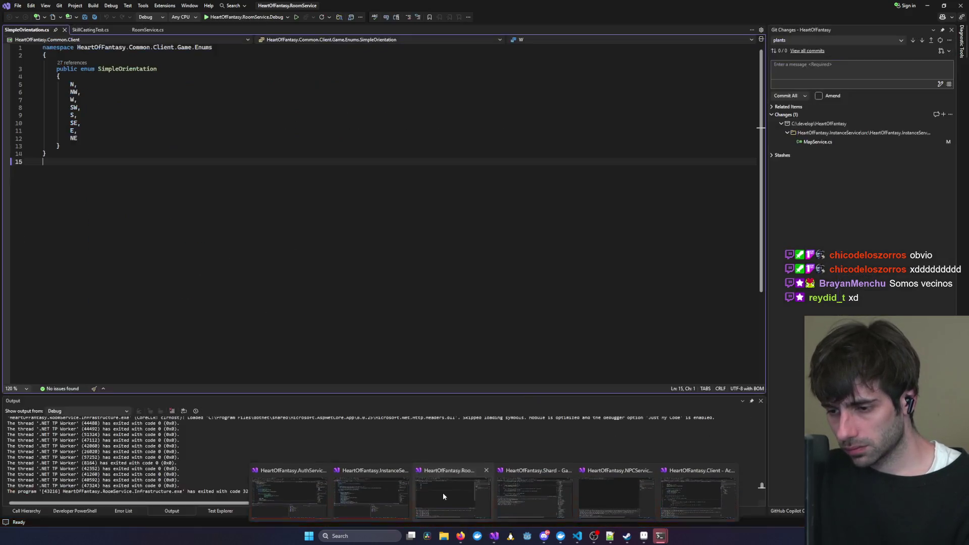
{"action": "left_click", "coordinate": [443, 492]}
{"action": "mouse_move", "coordinate": [494, 536]}
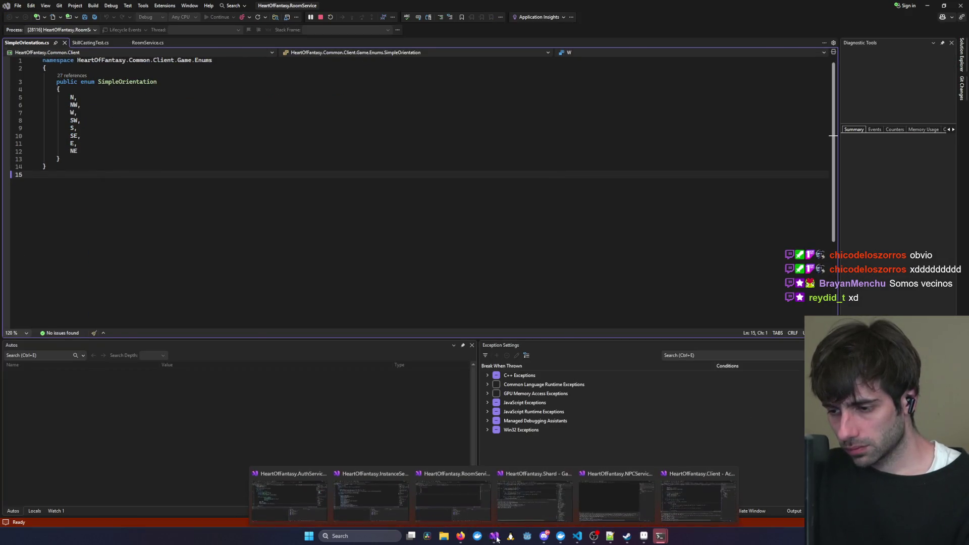
{"action": "left_click", "coordinate": [518, 513]}
{"action": "left_click", "coordinate": [588, 495]}
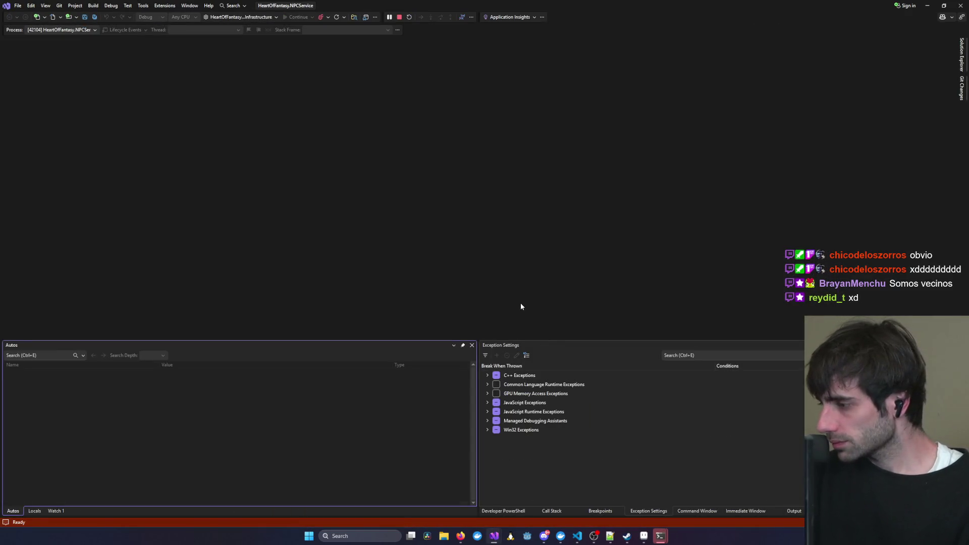
{"action": "mouse_move", "coordinate": [494, 536]}
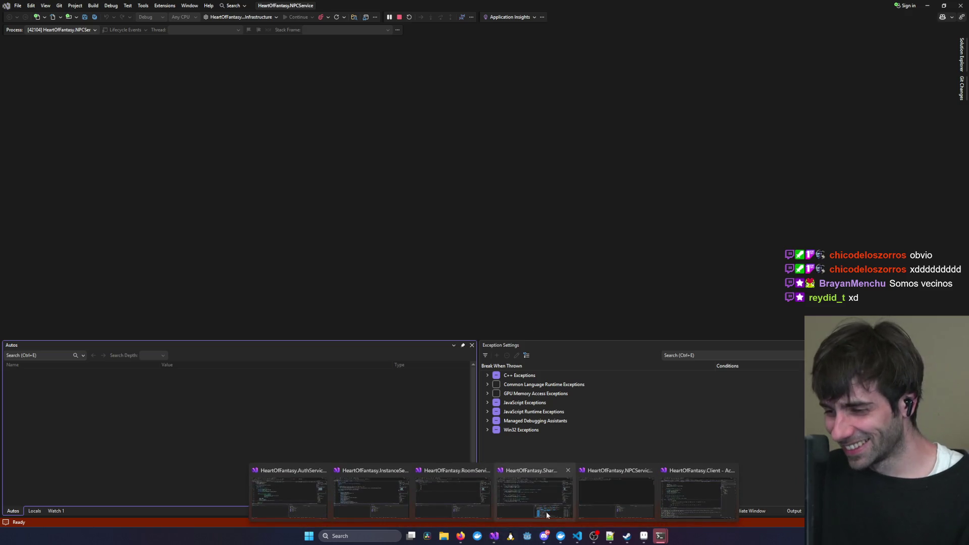
{"action": "left_click", "coordinate": [693, 500]}
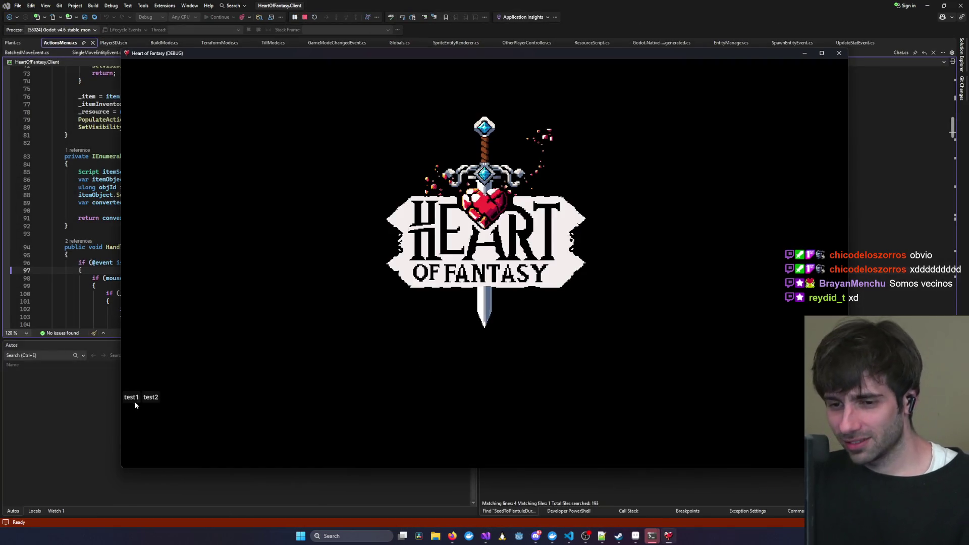
Log in with the test account and enter the forest world with the chosen character.
{"action": "left_click", "coordinate": [409, 382]}
{"action": "left_click", "coordinate": [508, 394]}
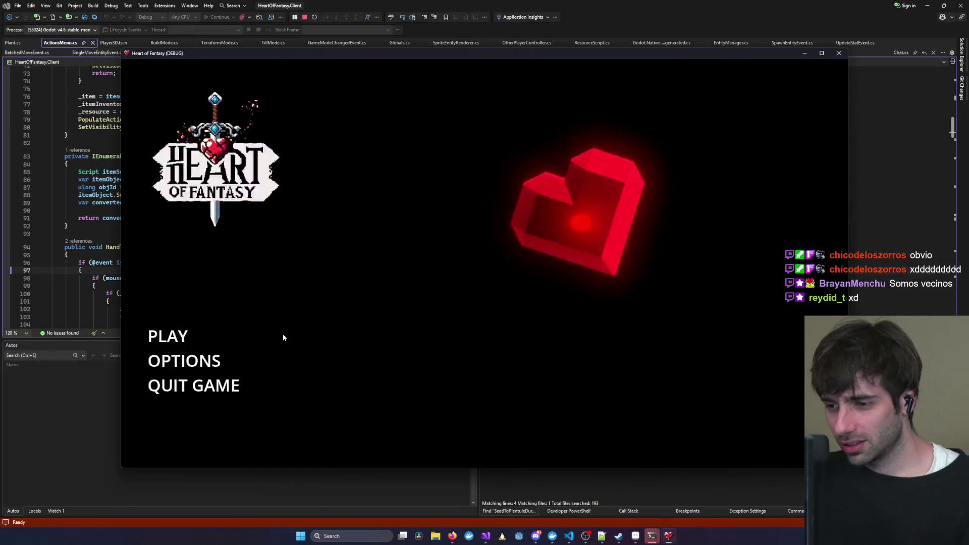
{"action": "left_click", "coordinate": [167, 337]}
{"action": "left_click", "coordinate": [480, 418]}
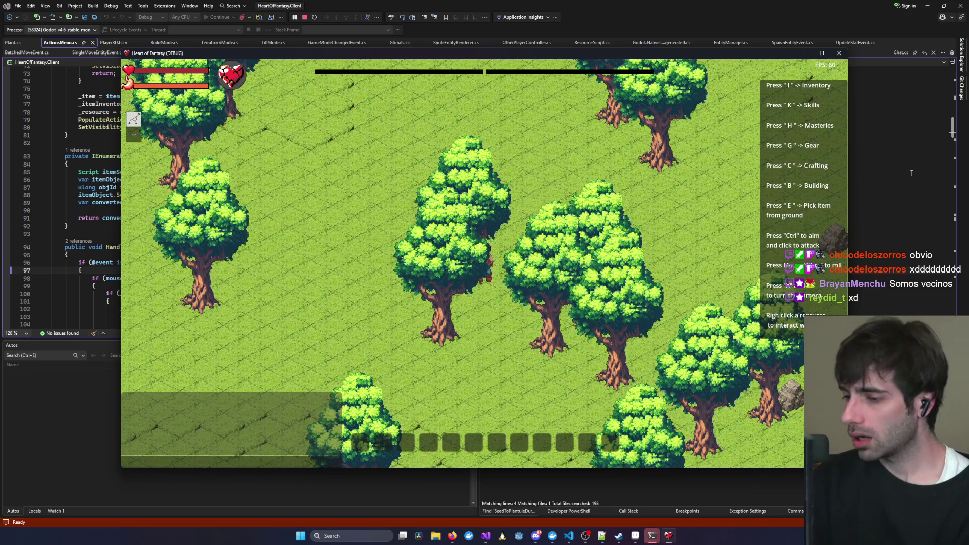
Close the game, return to the ActionsMenu.cs code and launch Godot Engine.
{"action": "key", "text": "alt+F4"}
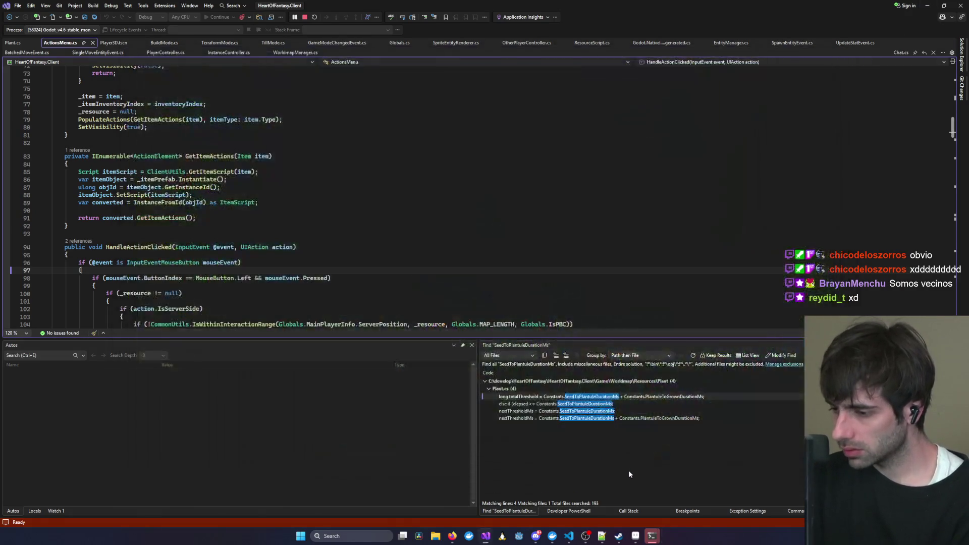
{"action": "mouse_move", "coordinate": [644, 537]}
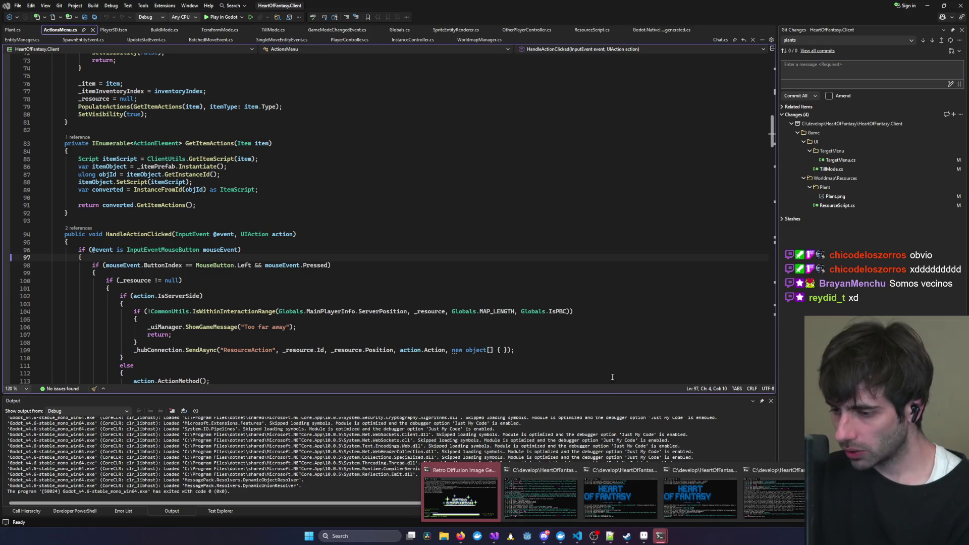
{"action": "left_click", "coordinate": [606, 295]}
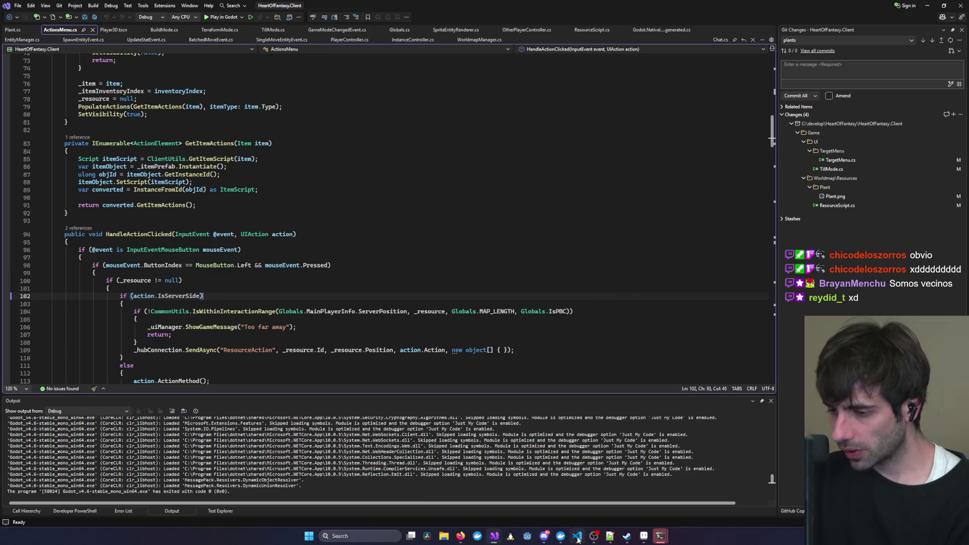
{"action": "left_click", "coordinate": [530, 540]}
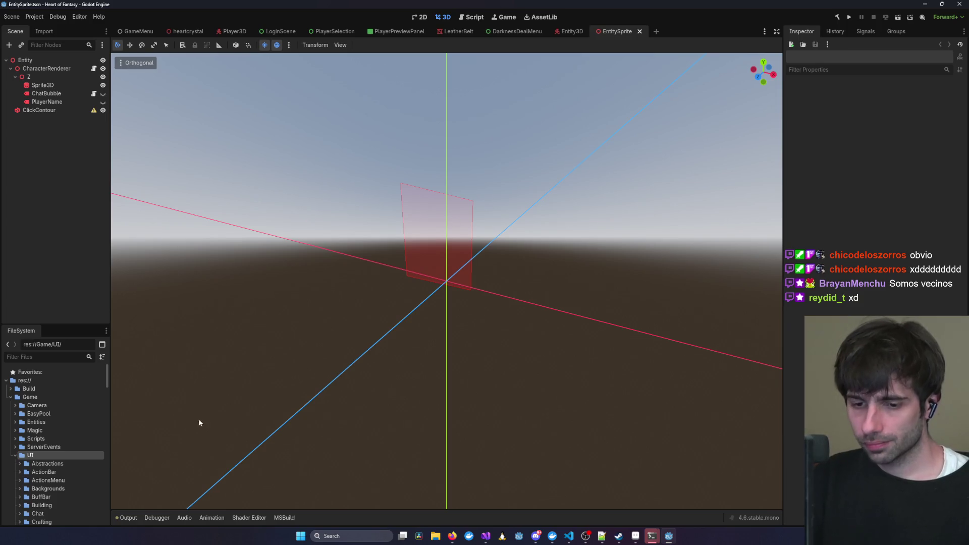
Run the project from Godot, log in, pick the test character and walk up-left through the forest.
{"action": "scroll", "coordinate": [53, 447], "scroll_direction": "down", "scroll_amount": 5}
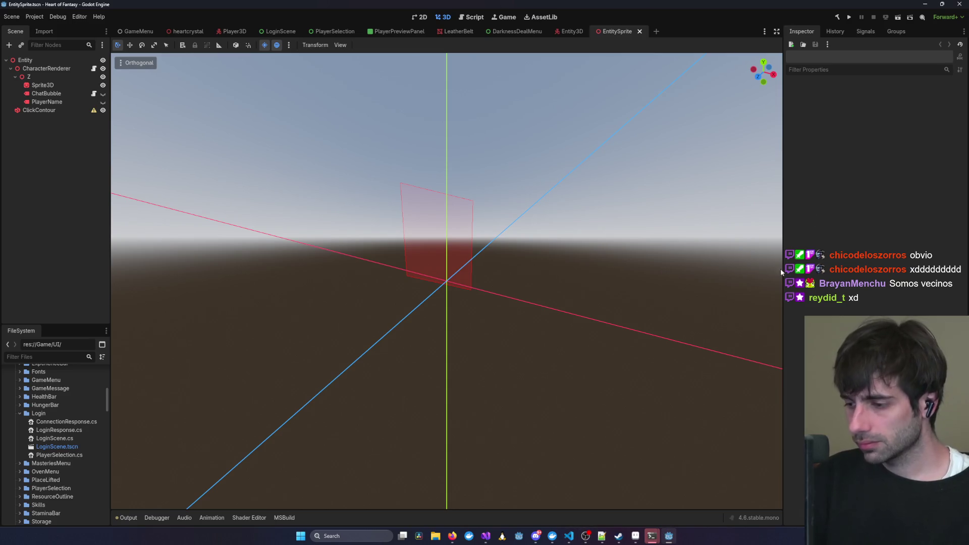
{"action": "left_click", "coordinate": [850, 18]}
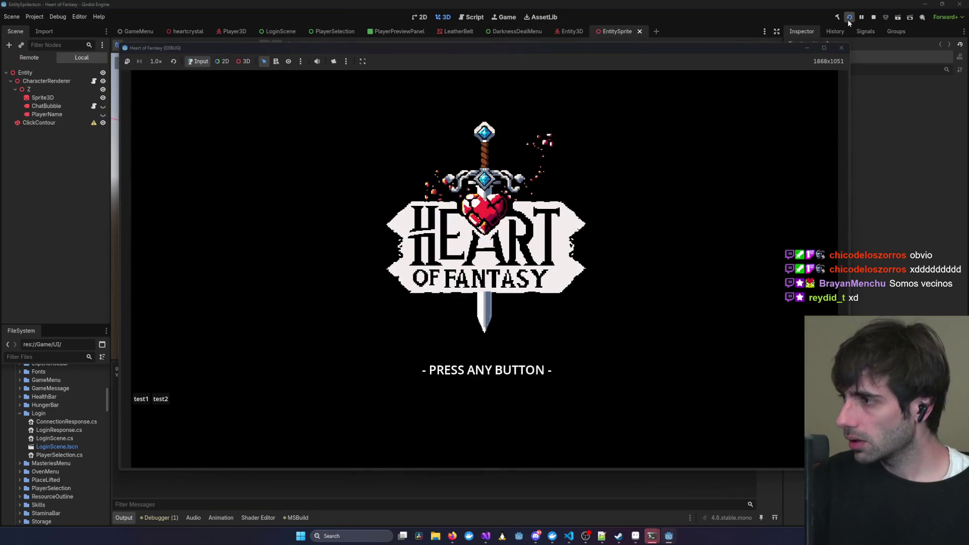
{"action": "left_click", "coordinate": [140, 399]}
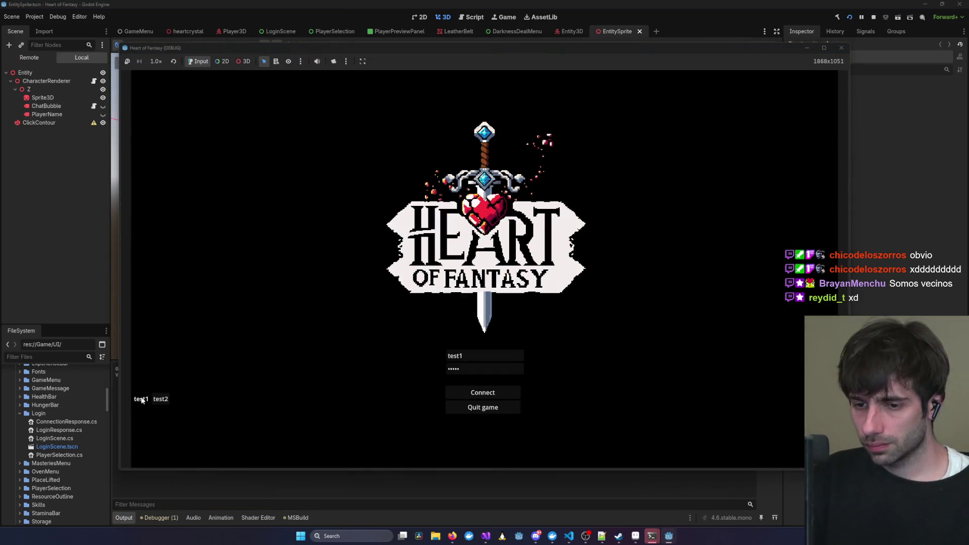
{"action": "left_click", "coordinate": [485, 393]}
{"action": "left_click", "coordinate": [218, 333]}
{"action": "left_click", "coordinate": [260, 313]}
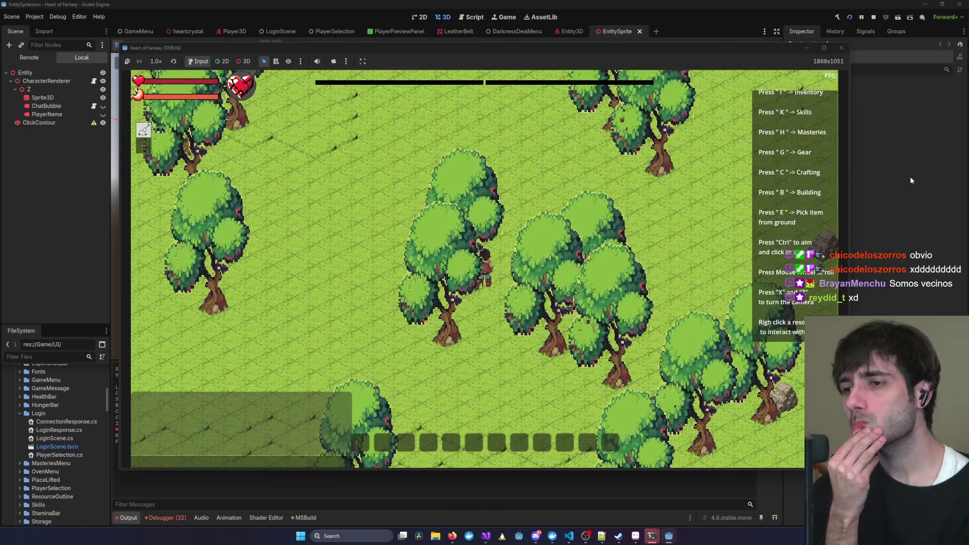
{"action": "left_click", "coordinate": [417, 174]}
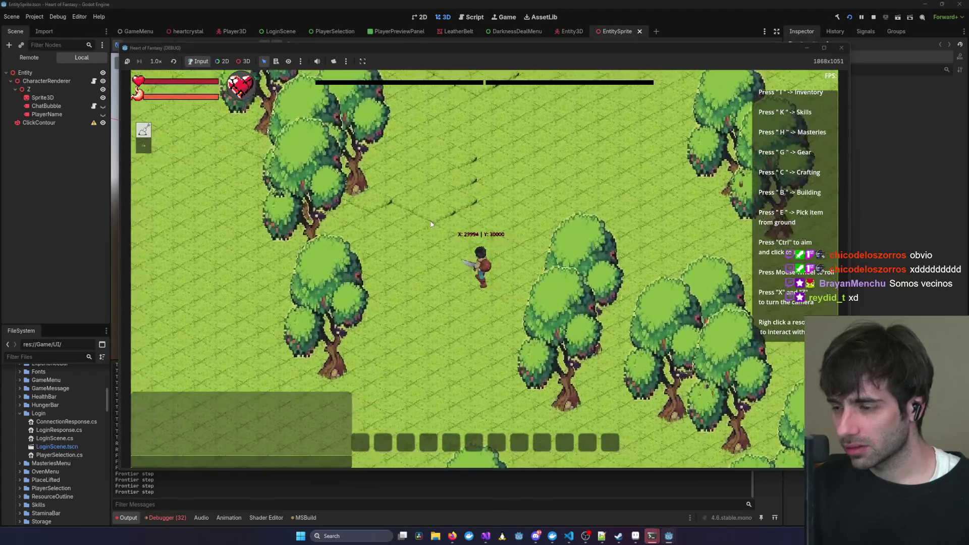
Zoom the game camera out and back in, then walk the character across the map with D.
{"action": "scroll", "coordinate": [432, 225], "scroll_direction": "down", "scroll_amount": 3}
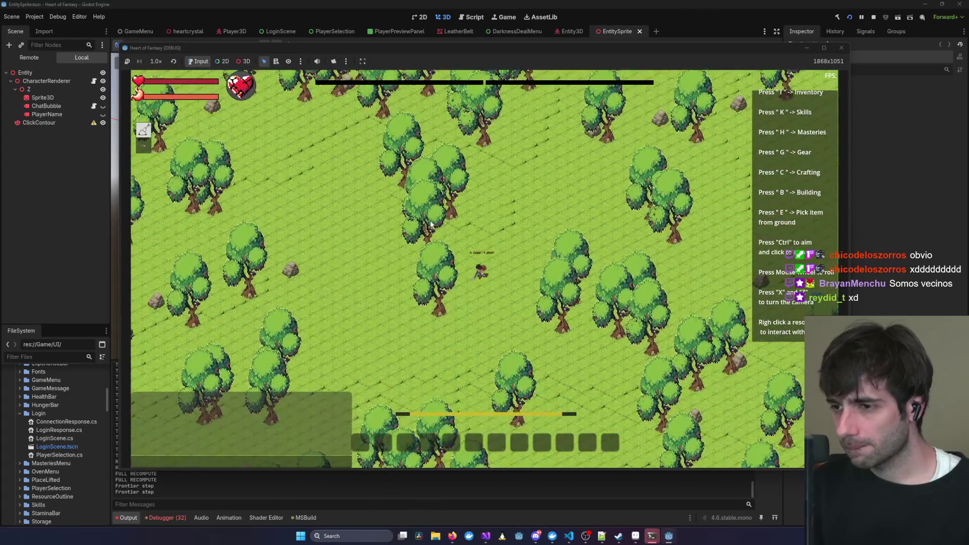
{"action": "scroll", "coordinate": [432, 225], "scroll_direction": "down", "scroll_amount": 5}
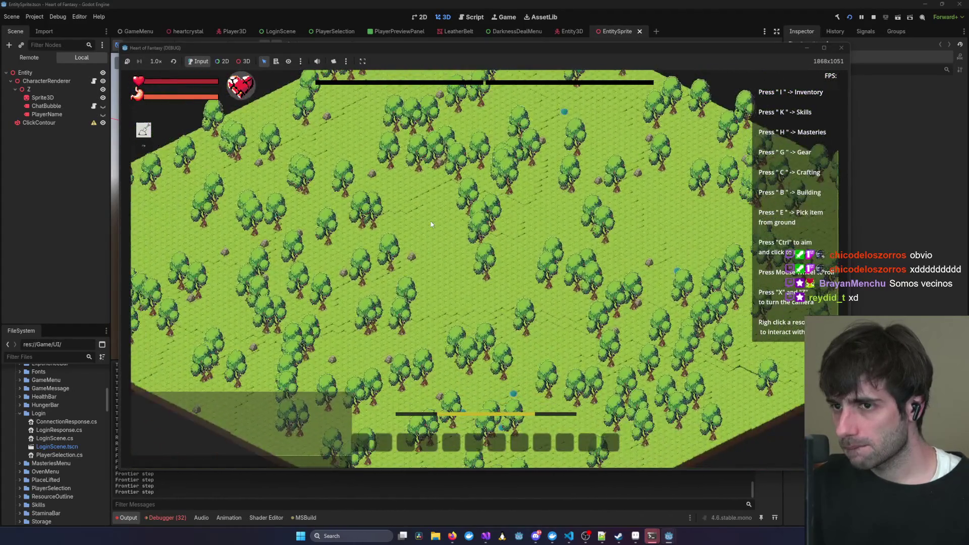
{"action": "scroll", "coordinate": [431, 224], "scroll_direction": "down", "scroll_amount": 4}
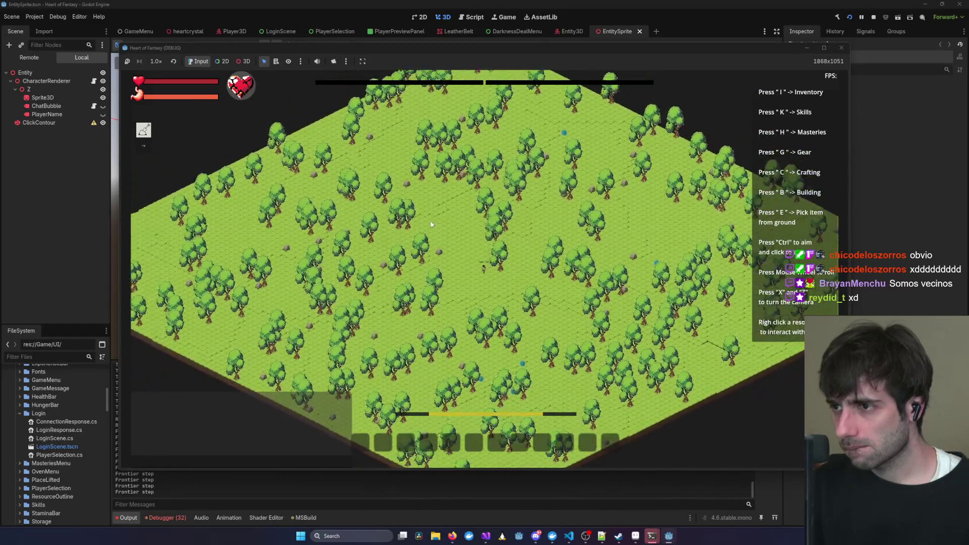
{"action": "scroll", "coordinate": [431, 224], "scroll_direction": "up", "scroll_amount": 6}
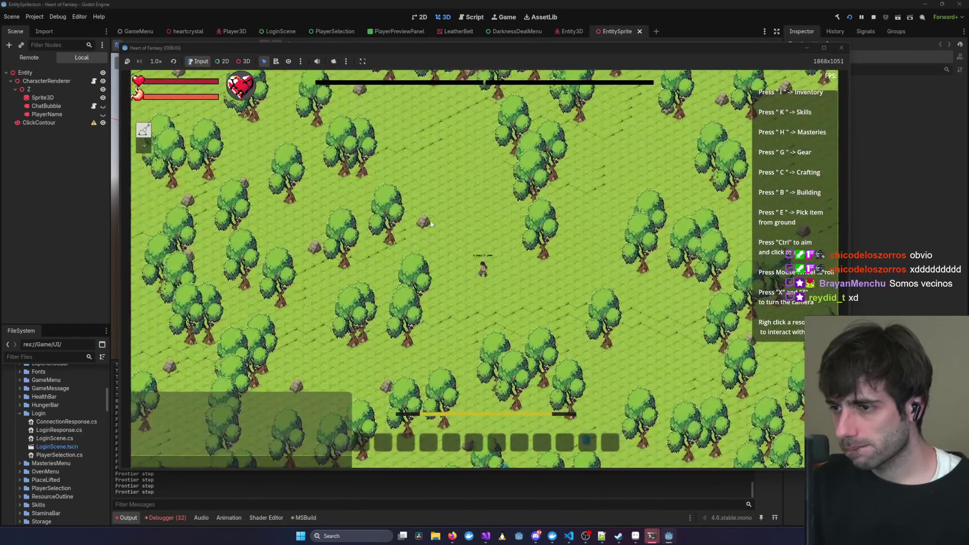
{"action": "key", "text": "d"}
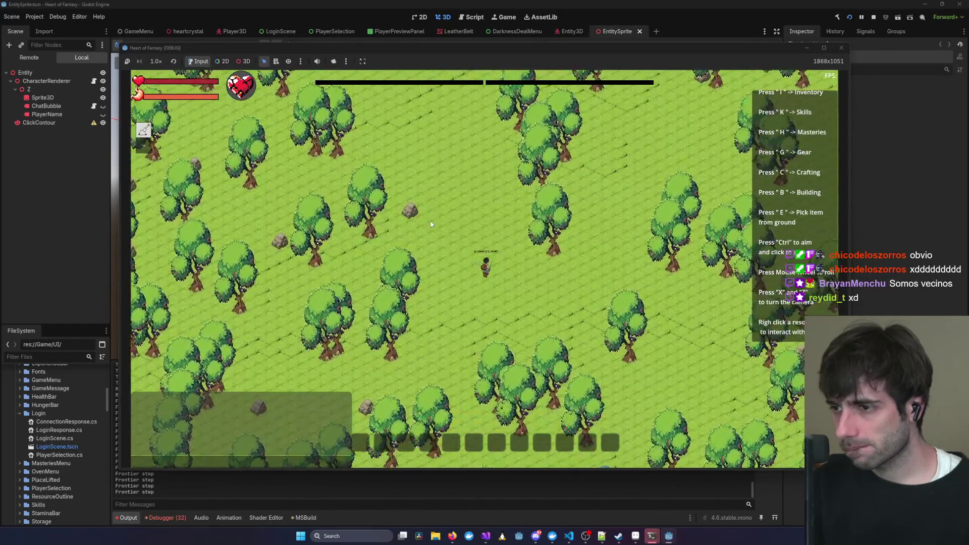
Rotate the camera with X and zoom in close around the character among the trees.
{"action": "scroll", "coordinate": [431, 225], "scroll_direction": "down", "scroll_amount": 3}
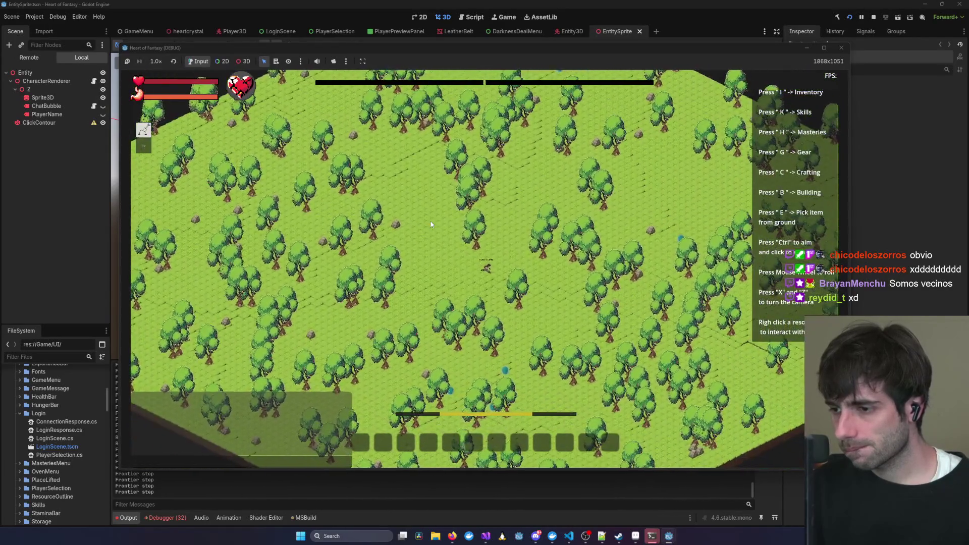
{"action": "scroll", "coordinate": [432, 224], "scroll_direction": "down", "scroll_amount": 3}
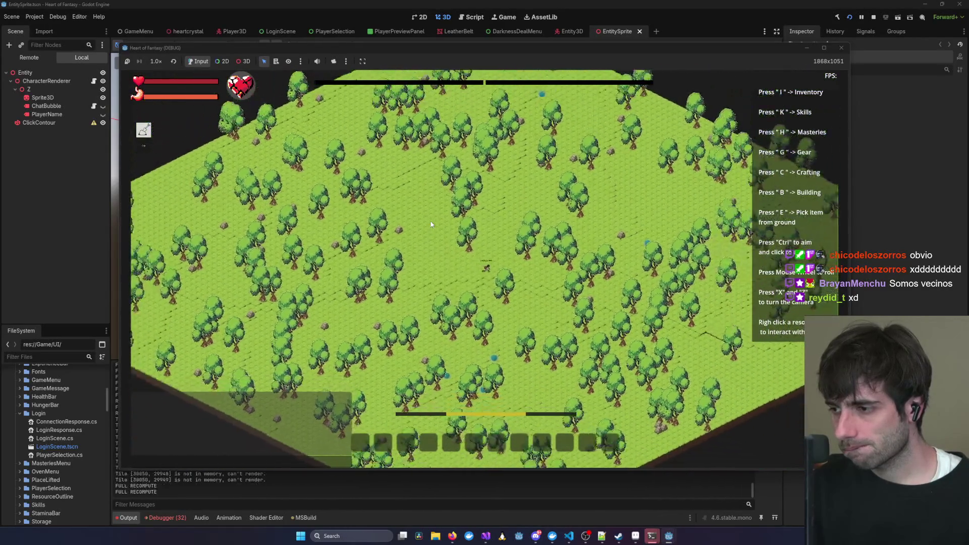
{"action": "key", "text": "x"}
{"action": "scroll", "coordinate": [431, 224], "scroll_direction": "up", "scroll_amount": 3}
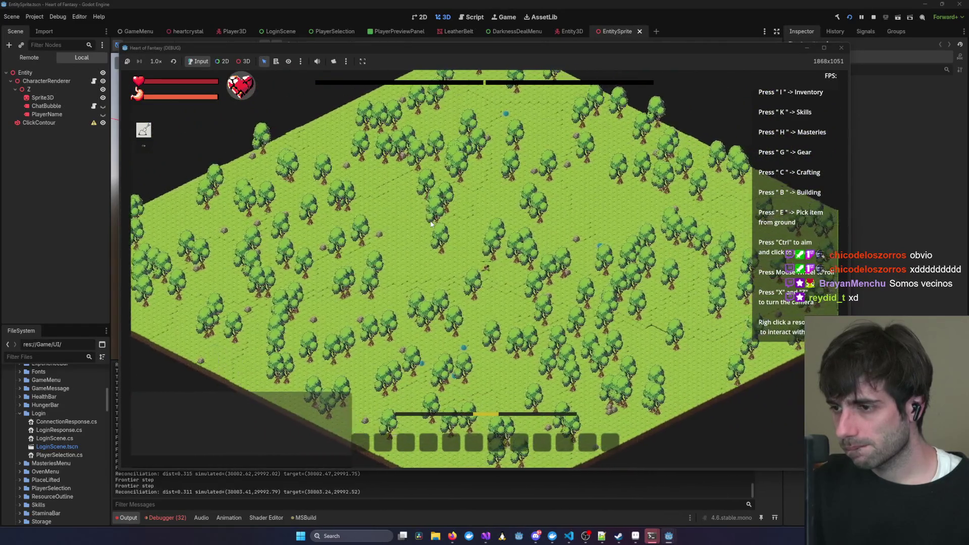
{"action": "scroll", "coordinate": [431, 225], "scroll_direction": "up", "scroll_amount": 5}
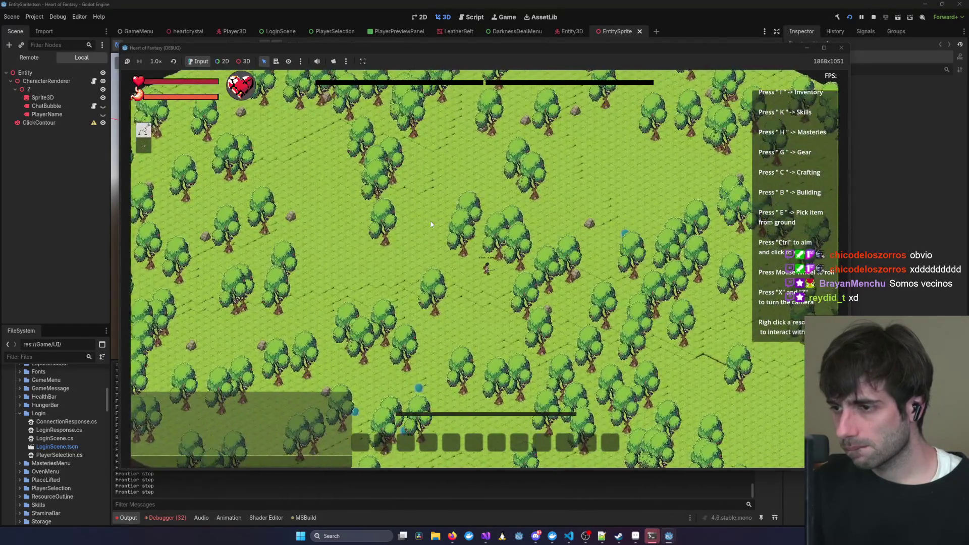
{"action": "scroll", "coordinate": [431, 225], "scroll_direction": "up", "scroll_amount": 5}
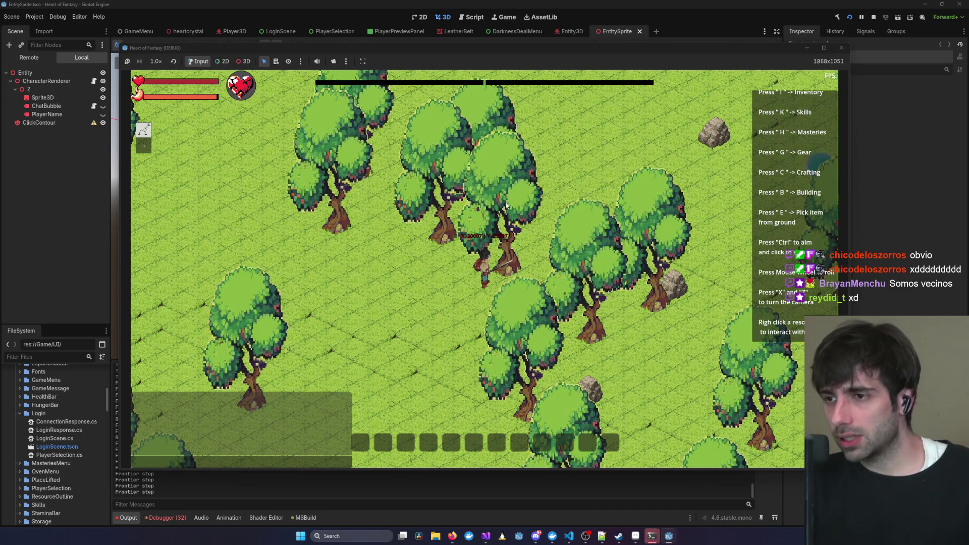
{"action": "scroll", "coordinate": [505, 204], "scroll_direction": "up", "scroll_amount": 2}
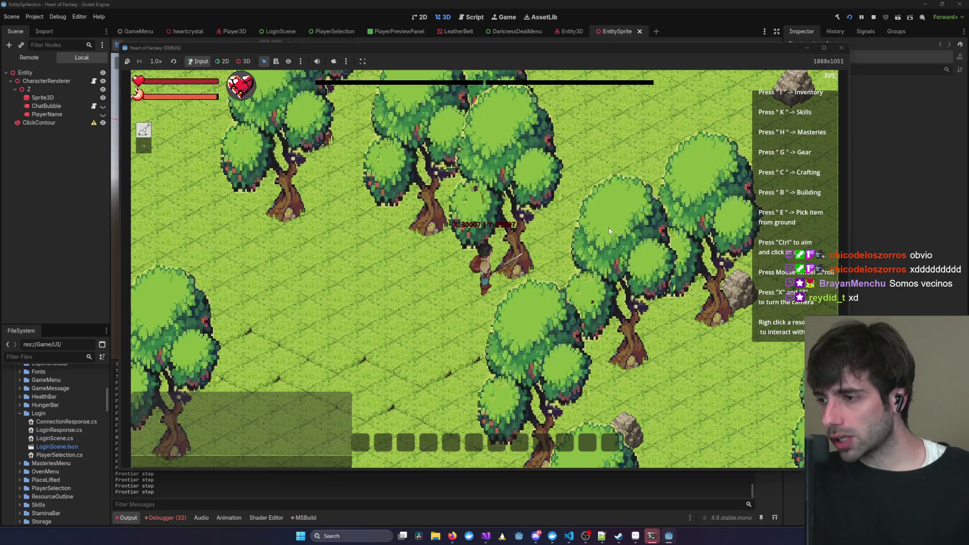
{"action": "scroll", "coordinate": [607, 228], "scroll_direction": "down", "scroll_amount": 2}
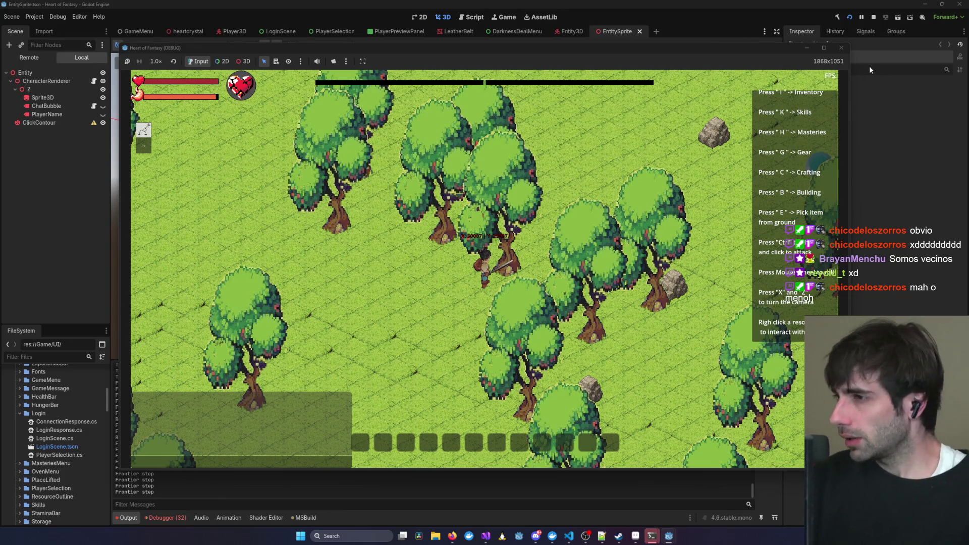
Stop the Godot game test run, check Visual Studio, and minimise the Godot editor.
{"action": "left_click", "coordinate": [841, 48]}
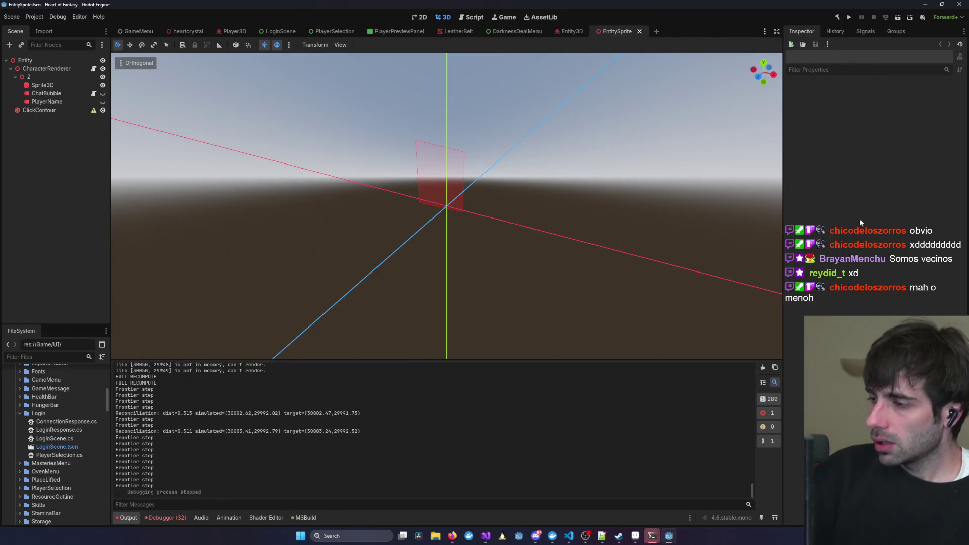
{"action": "left_click", "coordinate": [486, 536]}
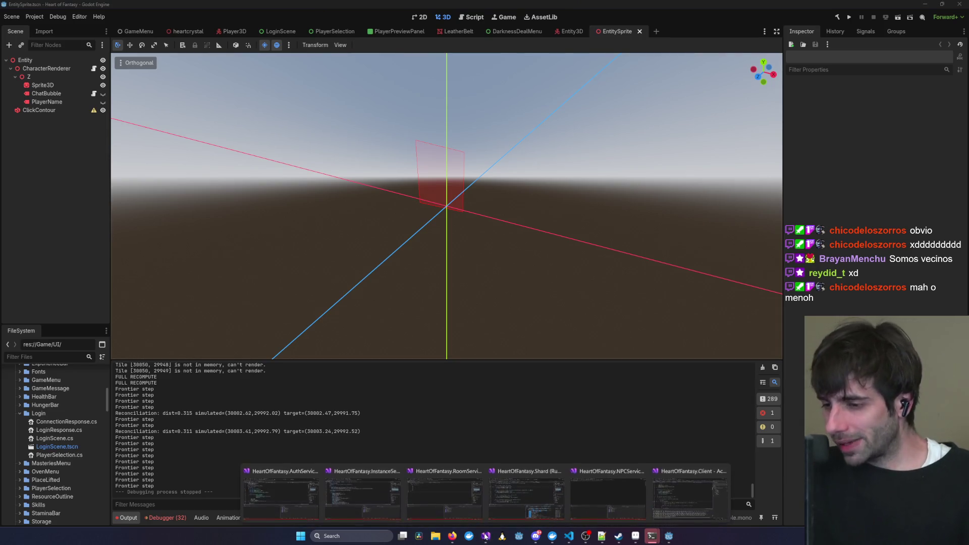
{"action": "mouse_move", "coordinate": [651, 538]}
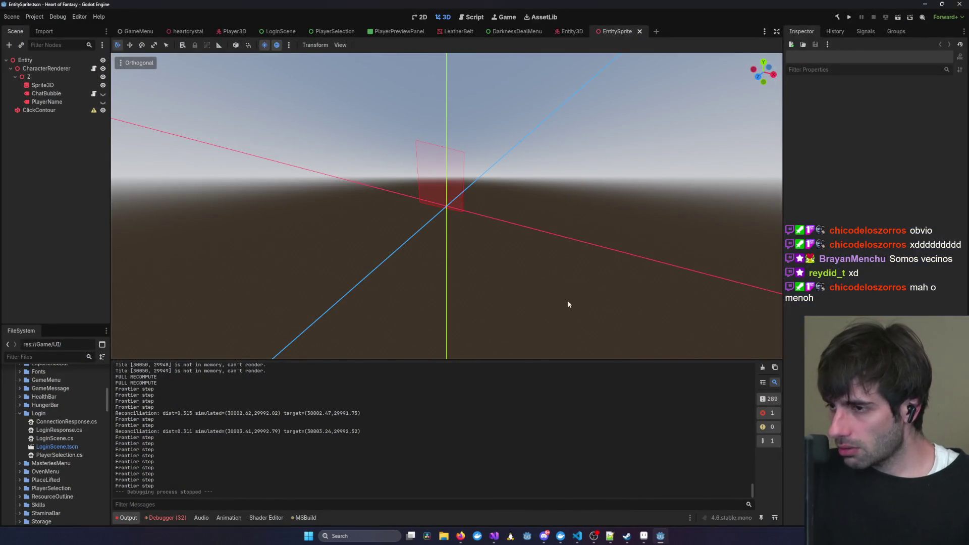
{"action": "left_click", "coordinate": [924, 4]}
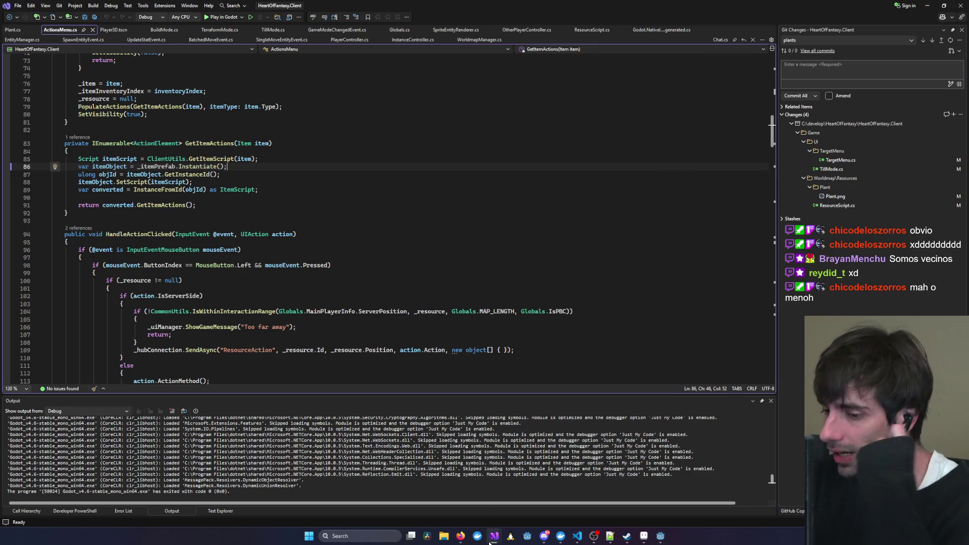
Switch back to Aseprite and quit it with Ctrl+Q.
{"action": "mouse_move", "coordinate": [491, 538]}
{"action": "mouse_move", "coordinate": [543, 511]}
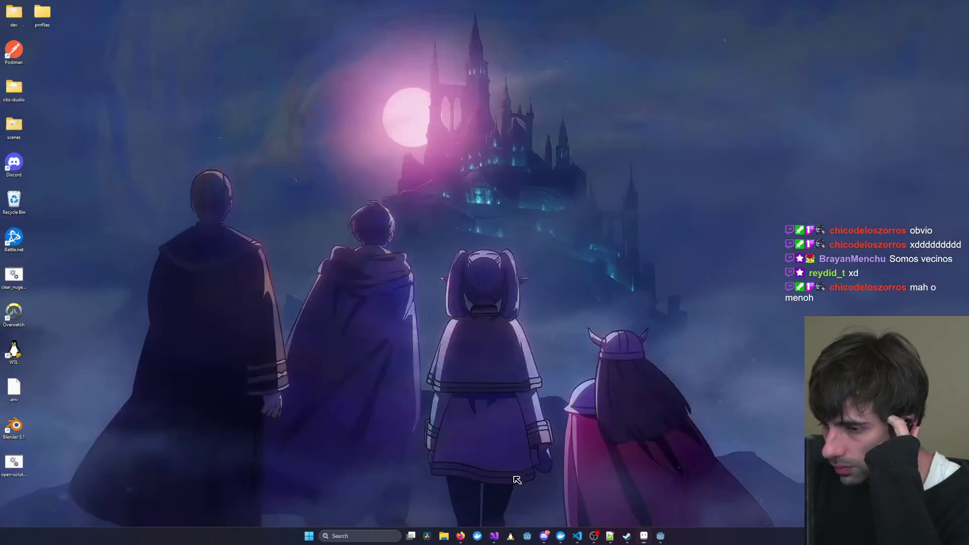
{"action": "key", "text": "alt+Tab"}
{"action": "key", "text": "ctrl+q"}
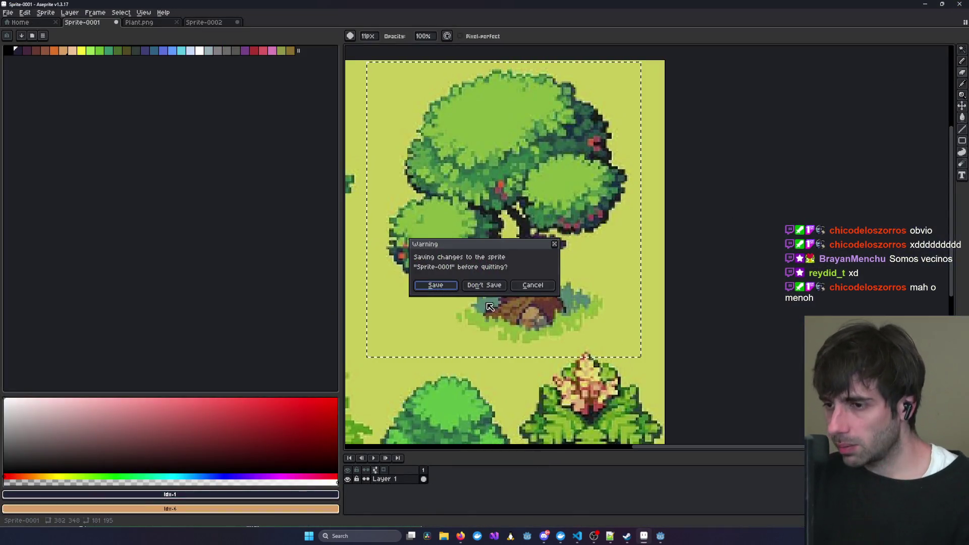
Discard unsaved changes to Sprite-0001 and Sprite-0002, then dismiss the Steam Weekend Deal popup.
{"action": "left_click", "coordinate": [484, 286]}
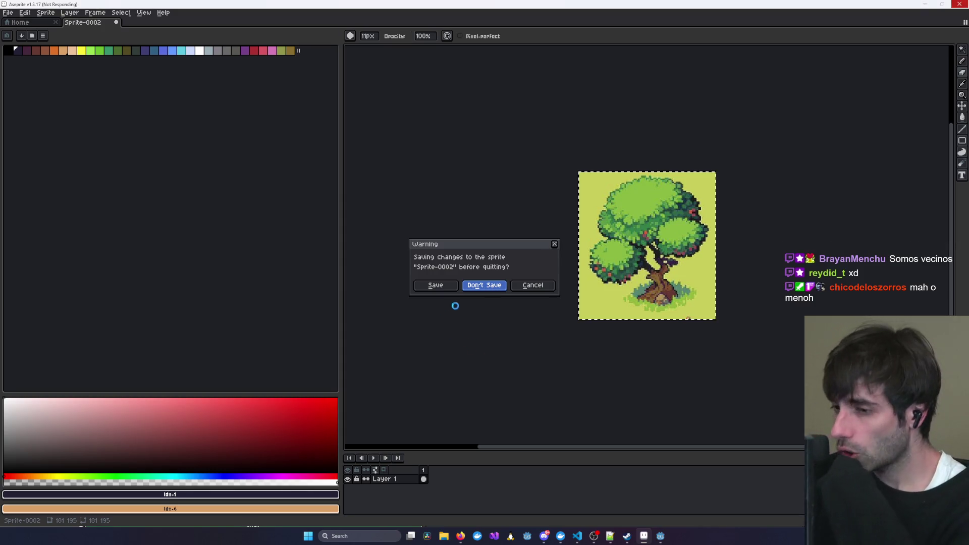
{"action": "left_click", "coordinate": [477, 286]}
{"action": "left_click", "coordinate": [531, 111]}
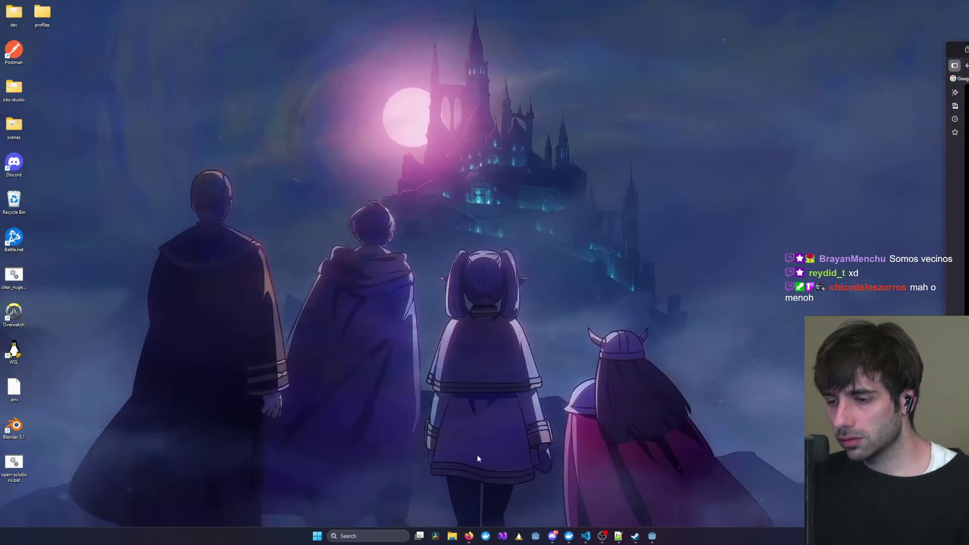
Search Windows for 'blender 4.5' and launch the Blender 5.1 result.
{"action": "left_click", "coordinate": [376, 539]}
{"action": "type", "text": "blender 4.5"}
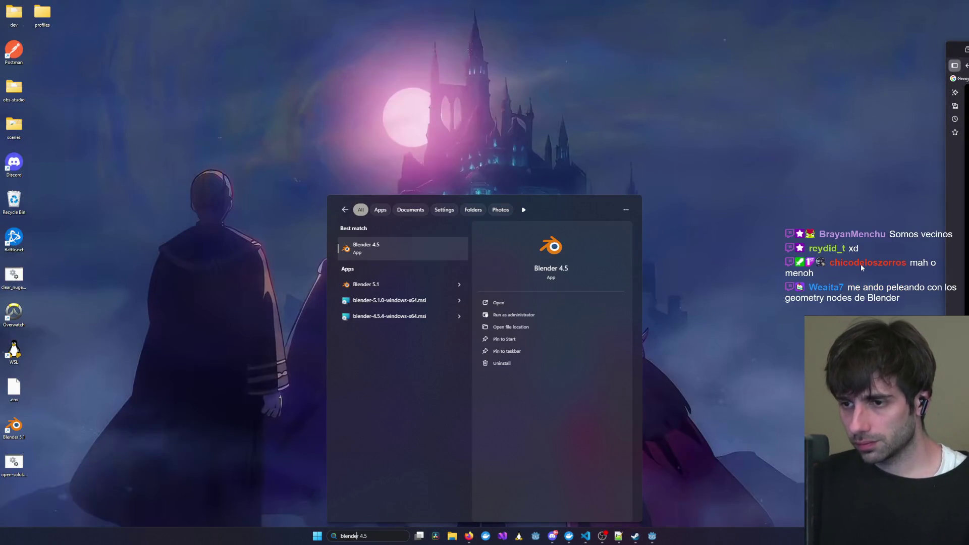
{"action": "key", "text": "Down"}
{"action": "key", "text": "Return"}
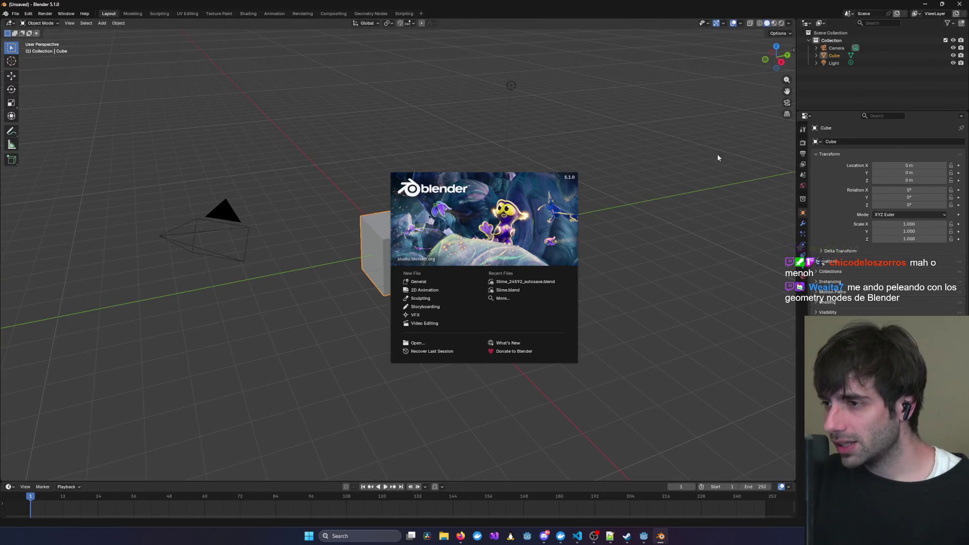
Dismiss the splash screen and open Slime_24592_autosave.blend from File > Open Recent.
{"action": "left_click", "coordinate": [718, 154]}
{"action": "mouse_move", "coordinate": [660, 190]}
{"action": "middle_mouse_down"}
{"action": "mouse_move", "coordinate": [543, 201]}
{"action": "mouse_move", "coordinate": [696, 175]}
{"action": "mouse_move", "coordinate": [518, 198]}
{"action": "mouse_move", "coordinate": [688, 193]}
{"action": "middle_mouse_up"}
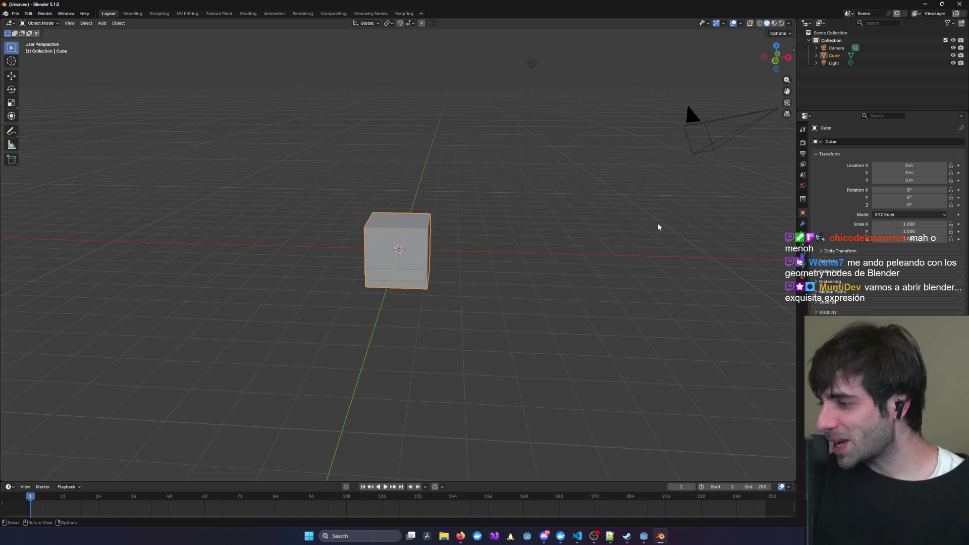
{"action": "left_click", "coordinate": [16, 15]}
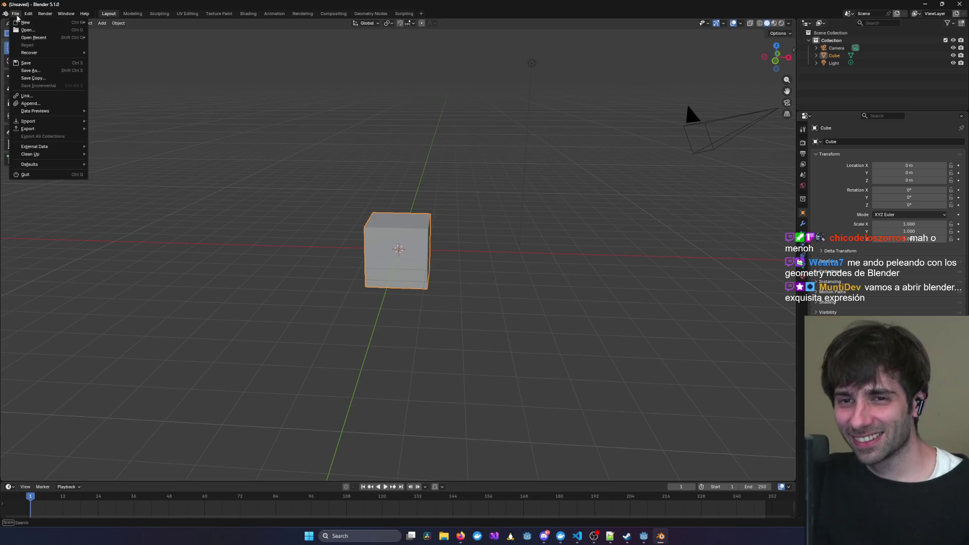
{"action": "mouse_move", "coordinate": [78, 53]}
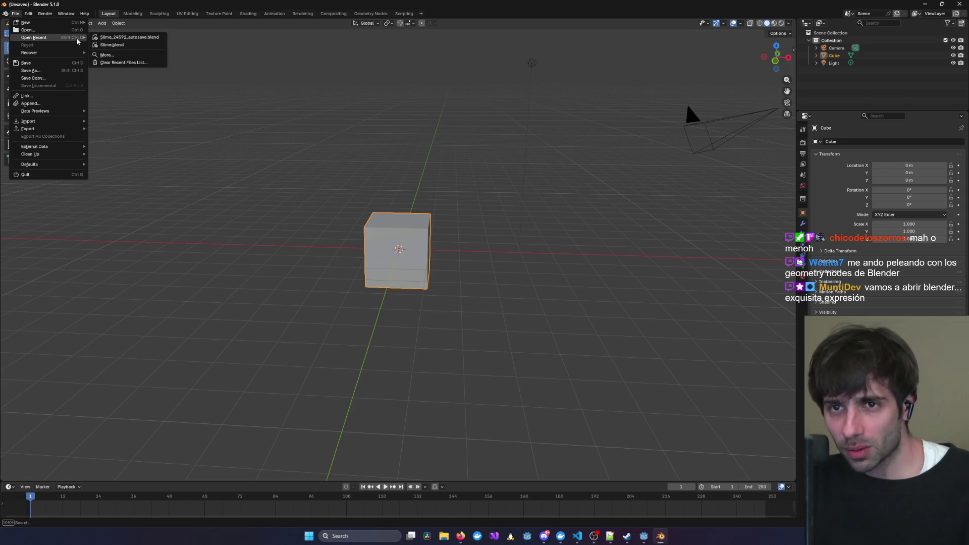
{"action": "left_click", "coordinate": [142, 39]}
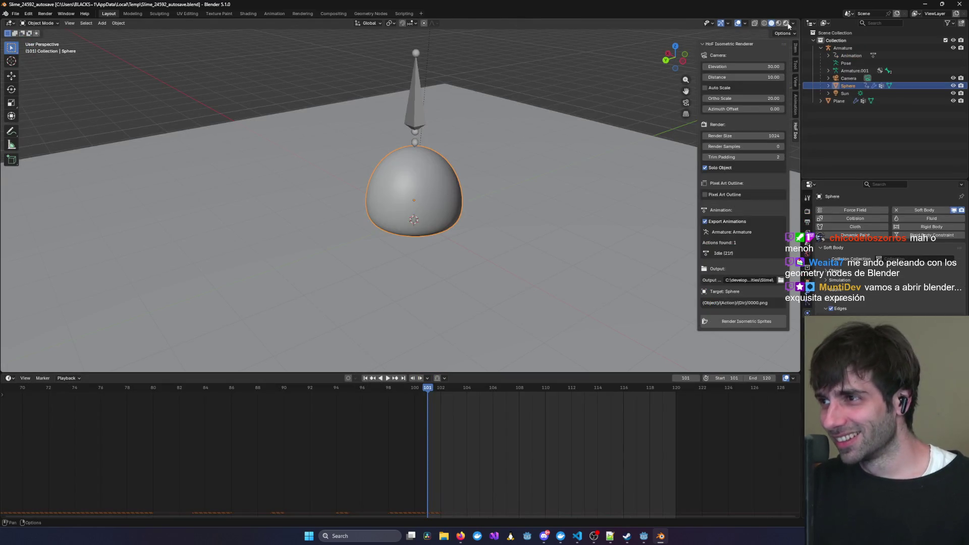
In Rendered shading, put the armature in Pose Mode and raise Bone.002 to stretch the slime.
{"action": "key", "text": "z"}
{"action": "mouse_move", "coordinate": [449, 210]}
{"action": "middle_mouse_down"}
{"action": "mouse_move", "coordinate": [449, 197]}
{"action": "mouse_move", "coordinate": [382, 200]}
{"action": "mouse_move", "coordinate": [445, 181]}
{"action": "middle_mouse_up"}
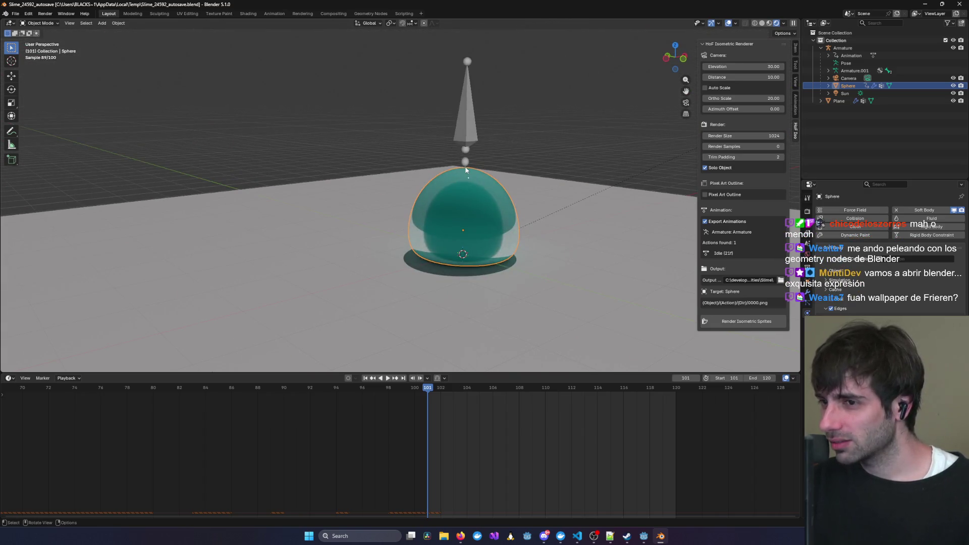
{"action": "left_click", "coordinate": [465, 125]}
{"action": "left_click", "coordinate": [39, 23]}
{"action": "left_click", "coordinate": [41, 51]}
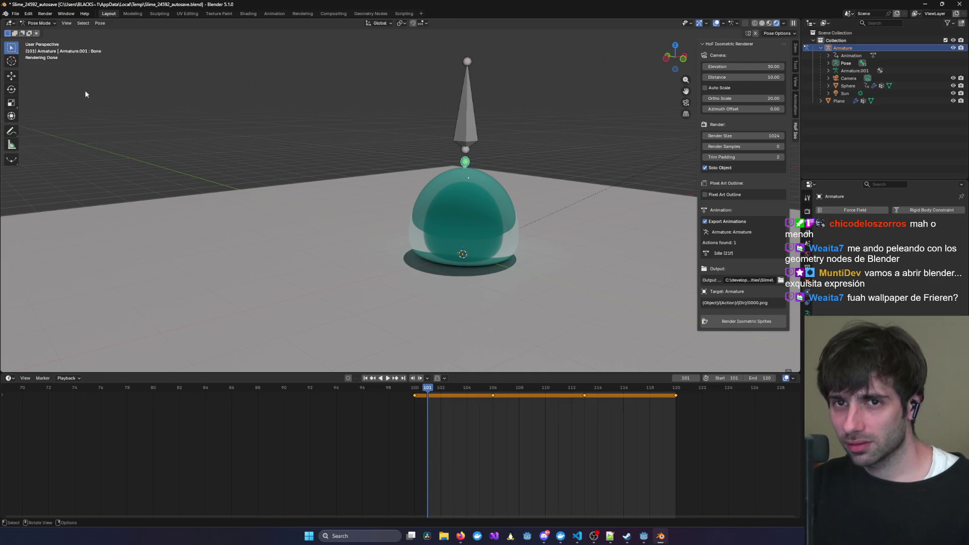
{"action": "left_click", "coordinate": [470, 129]}
{"action": "key", "text": "g"}
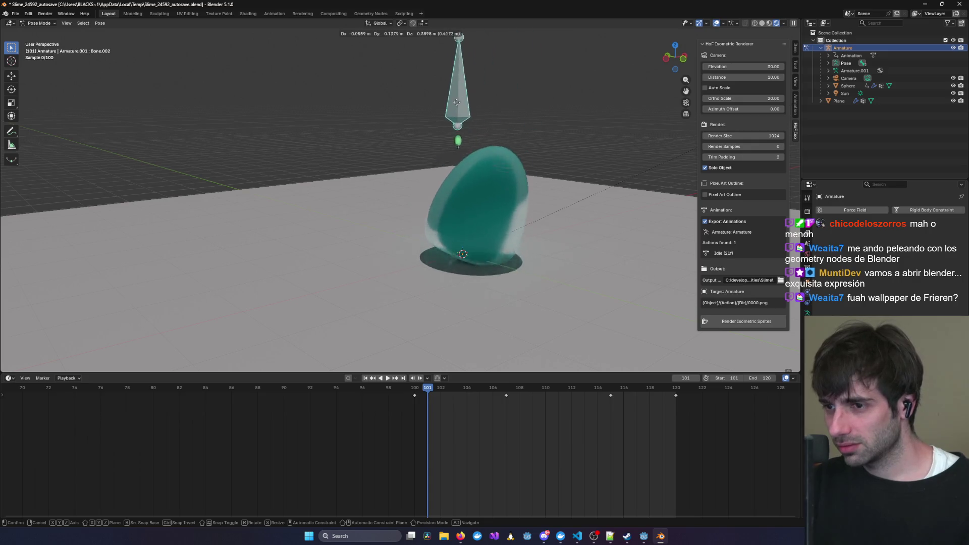
{"action": "left_click", "coordinate": [470, 117]}
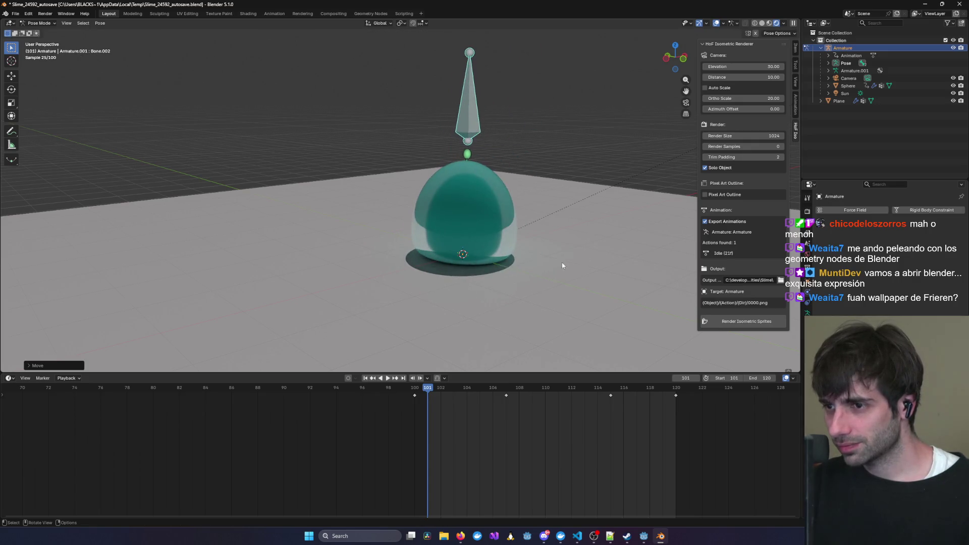
{"action": "mouse_move", "coordinate": [502, 315]}
{"action": "middle_mouse_down"}
{"action": "mouse_move", "coordinate": [507, 274]}
{"action": "mouse_move", "coordinate": [408, 271]}
{"action": "mouse_move", "coordinate": [382, 258]}
{"action": "mouse_move", "coordinate": [342, 265]}
{"action": "middle_mouse_up"}
{"action": "key", "text": "ctrl+z"}
Start a new General file from the File menu, bringing up the save prompt.
{"action": "left_click", "coordinate": [15, 13]}
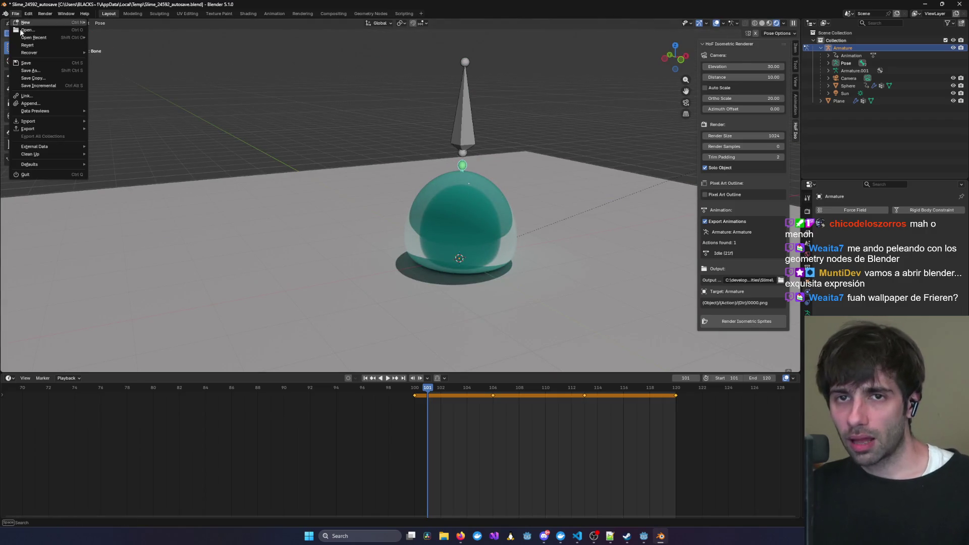
{"action": "mouse_move", "coordinate": [55, 23]}
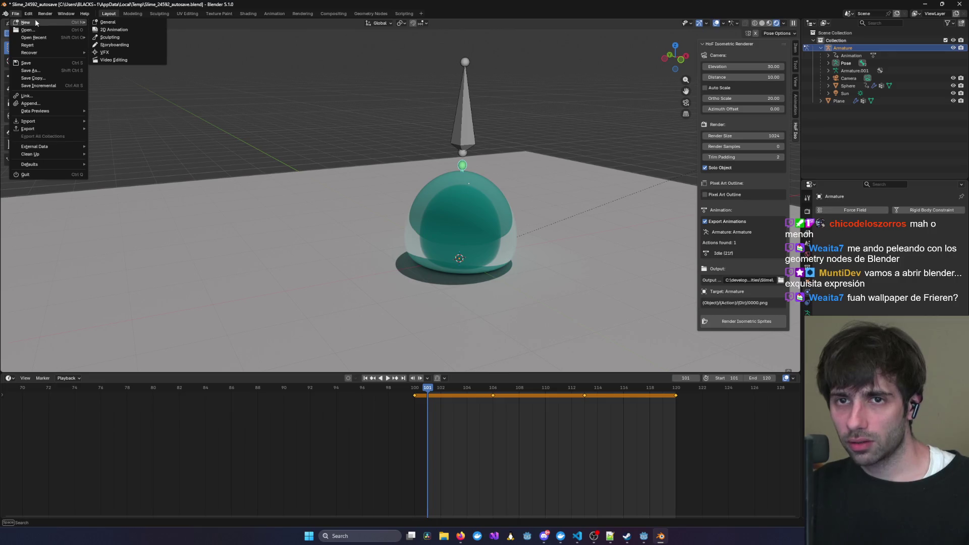
{"action": "left_click", "coordinate": [121, 23]}
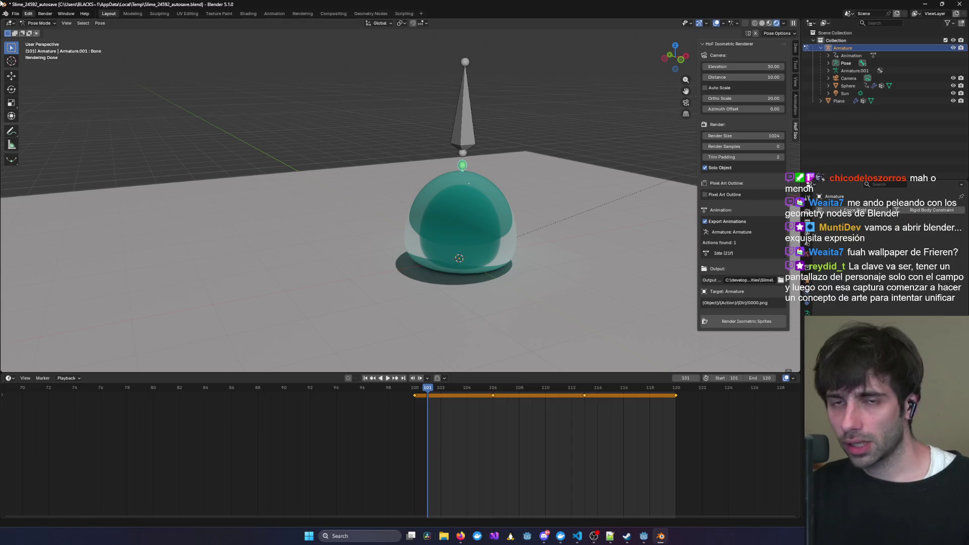
{"action": "left_click", "coordinate": [11, 14]}
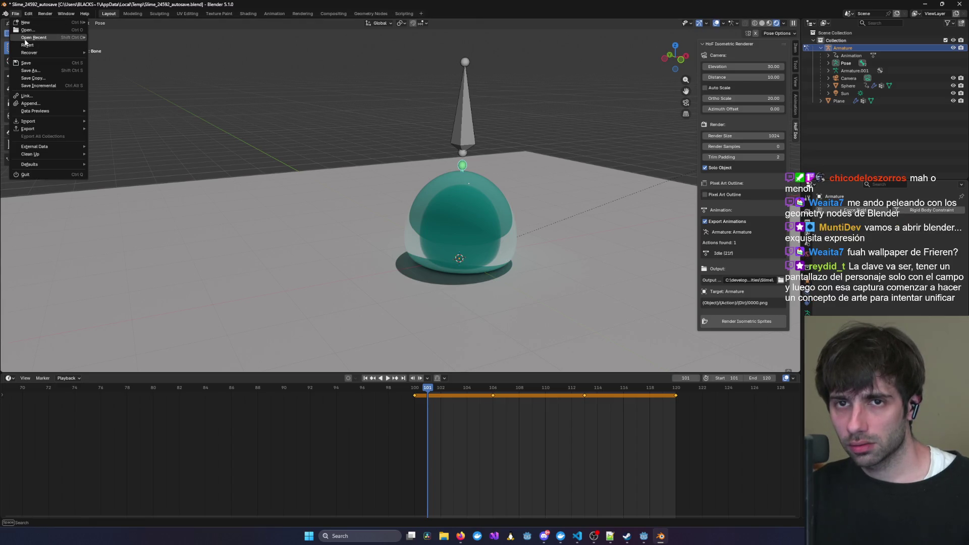
{"action": "mouse_move", "coordinate": [45, 22]}
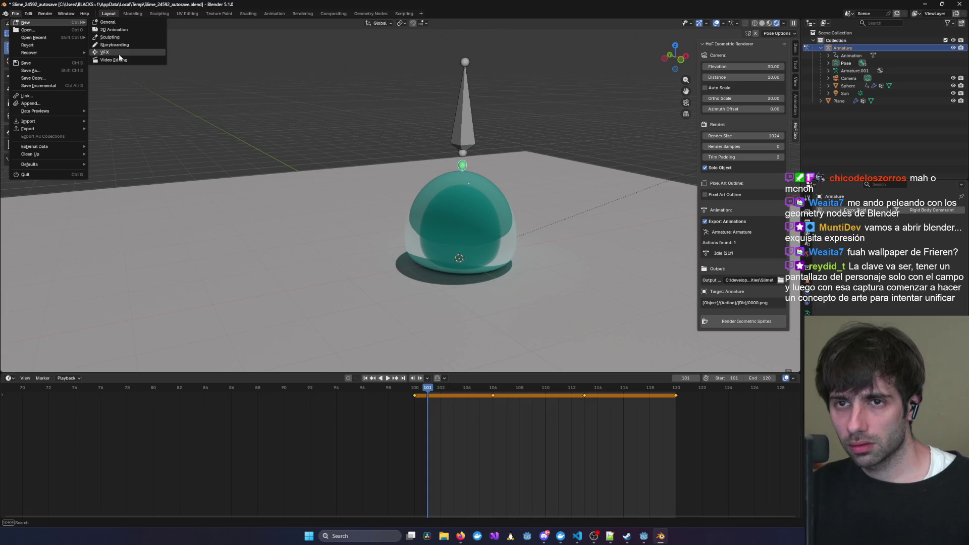
{"action": "left_click", "coordinate": [110, 22]}
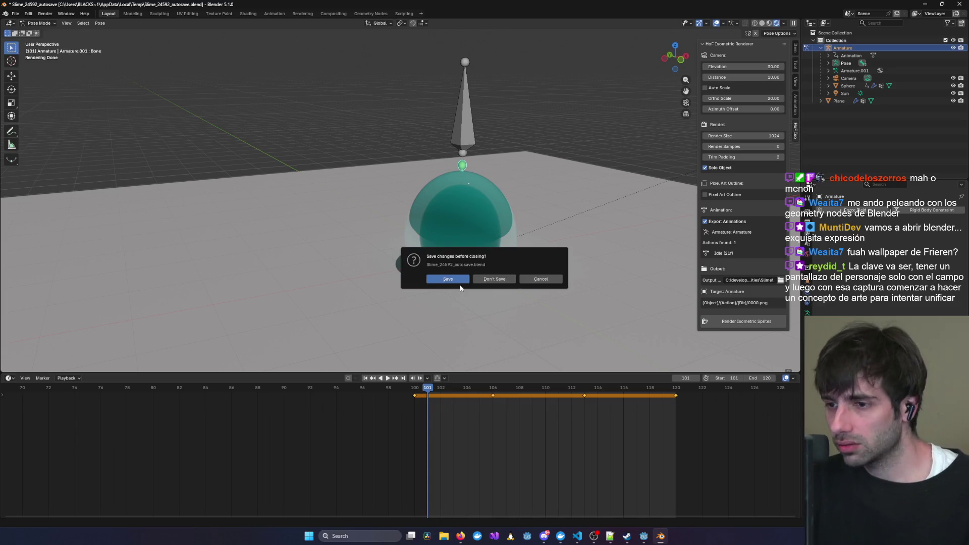
Discard the slime changes for a fresh default scene, then un-maximize and reposition Blender's window.
{"action": "left_click", "coordinate": [487, 281]}
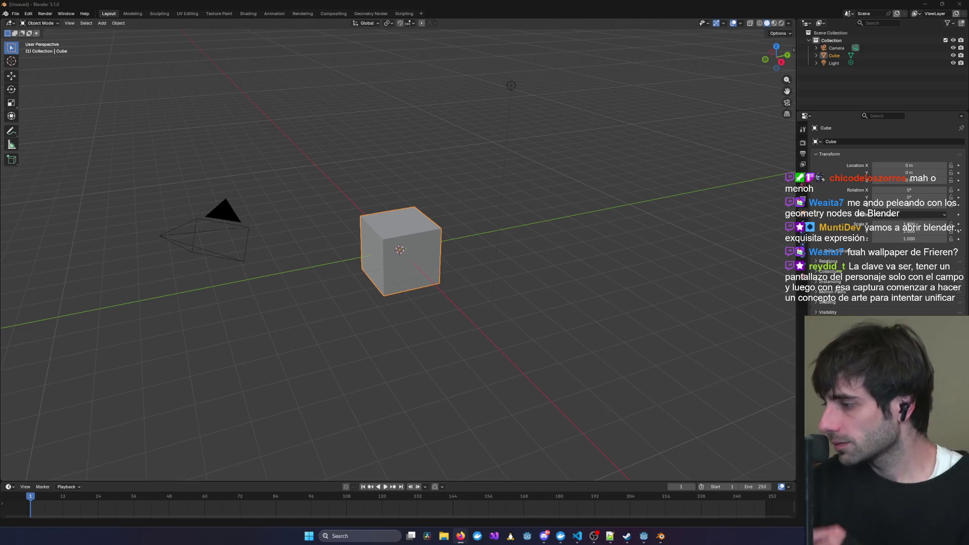
{"action": "key", "text": "super+Down"}
{"action": "key", "text": "super+Down"}
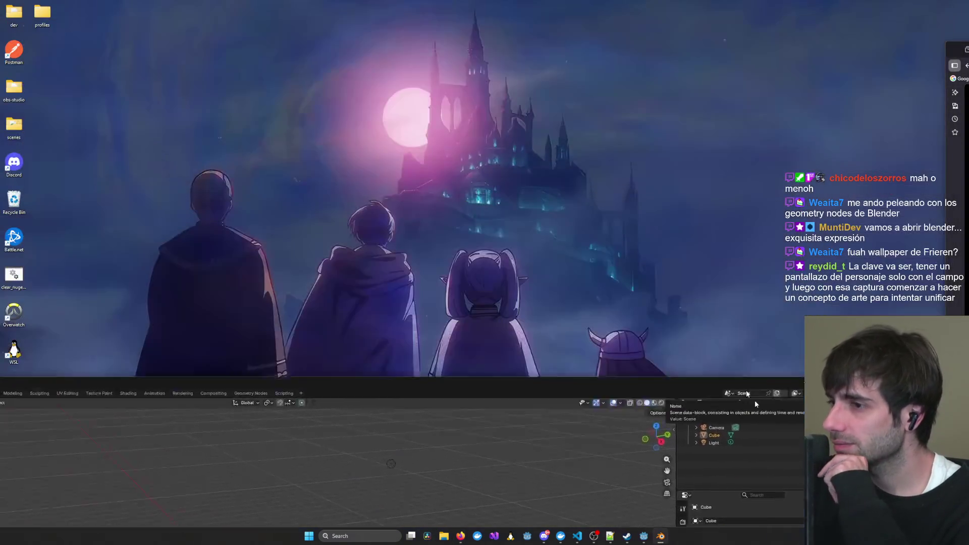
{"action": "mouse_move", "coordinate": [756, 507]}
{"action": "left_mouse_down"}
{"action": "mouse_move", "coordinate": [807, 371]}
{"action": "mouse_move", "coordinate": [798, 507]}
{"action": "left_mouse_up"}
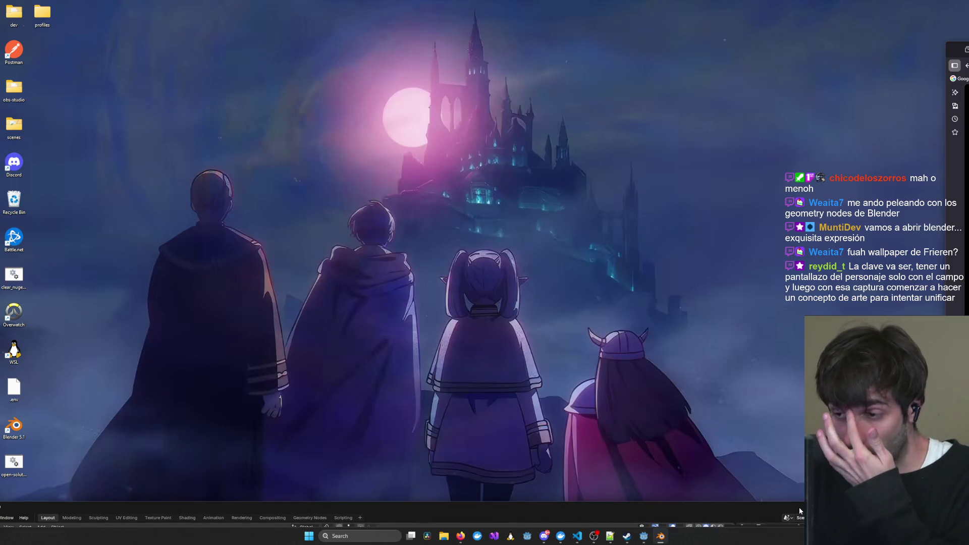
{"action": "mouse_move", "coordinate": [799, 506]}
{"action": "left_mouse_down"}
{"action": "mouse_move", "coordinate": [793, 412]}
{"action": "mouse_move", "coordinate": [803, 410]}
{"action": "mouse_move", "coordinate": [783, 475]}
{"action": "mouse_move", "coordinate": [808, 282]}
{"action": "mouse_move", "coordinate": [816, 73]}
{"action": "mouse_move", "coordinate": [847, 52]}
{"action": "left_mouse_up"}
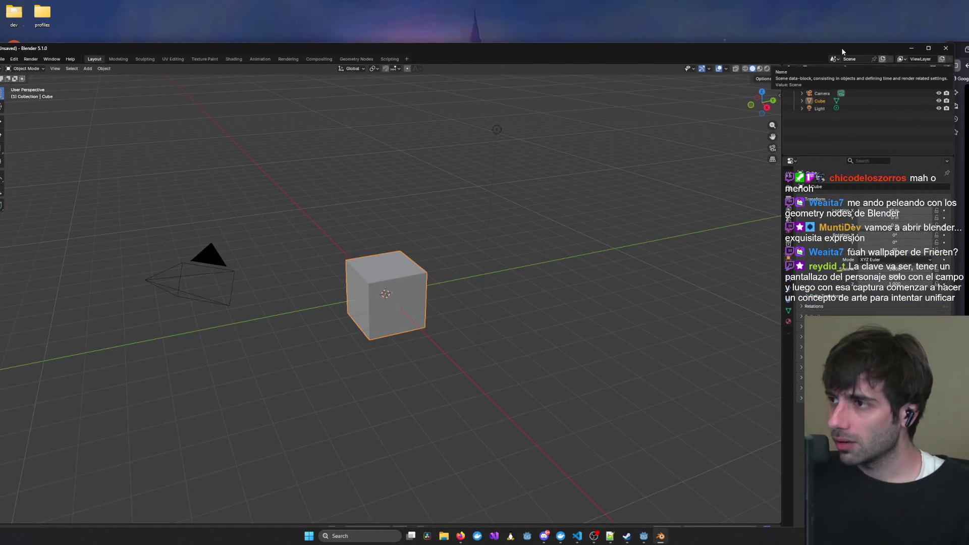
Maximize and drag the Blender window around again, then minimize it.
{"action": "double_click", "coordinate": [841, 48]}
{"action": "mouse_move", "coordinate": [839, 49]}
{"action": "left_mouse_down"}
{"action": "mouse_move", "coordinate": [663, 371]}
{"action": "mouse_move", "coordinate": [649, 452]}
{"action": "mouse_move", "coordinate": [657, 471]}
{"action": "mouse_move", "coordinate": [690, 474]}
{"action": "left_mouse_up"}
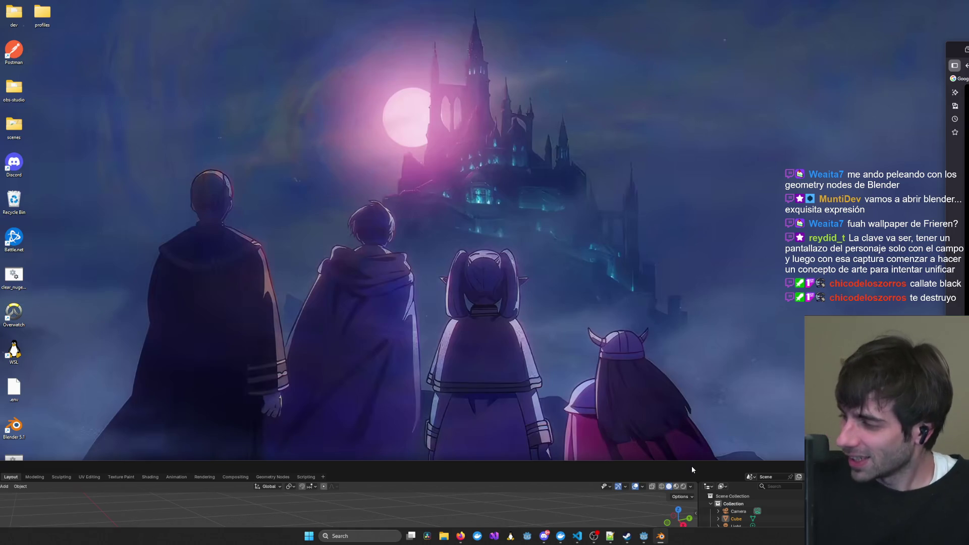
{"action": "mouse_move", "coordinate": [691, 469]}
{"action": "left_mouse_down"}
{"action": "mouse_move", "coordinate": [768, 217]}
{"action": "mouse_move", "coordinate": [896, 119]}
{"action": "mouse_move", "coordinate": [878, 104]}
{"action": "mouse_move", "coordinate": [849, 32]}
{"action": "mouse_move", "coordinate": [868, 17]}
{"action": "mouse_move", "coordinate": [924, 9]}
{"action": "left_mouse_up"}
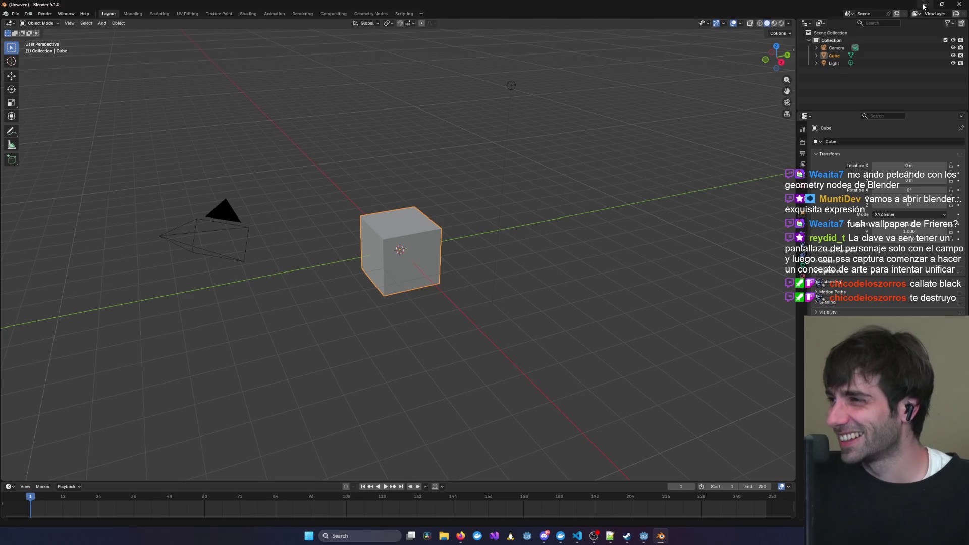
{"action": "left_click", "coordinate": [923, 5]}
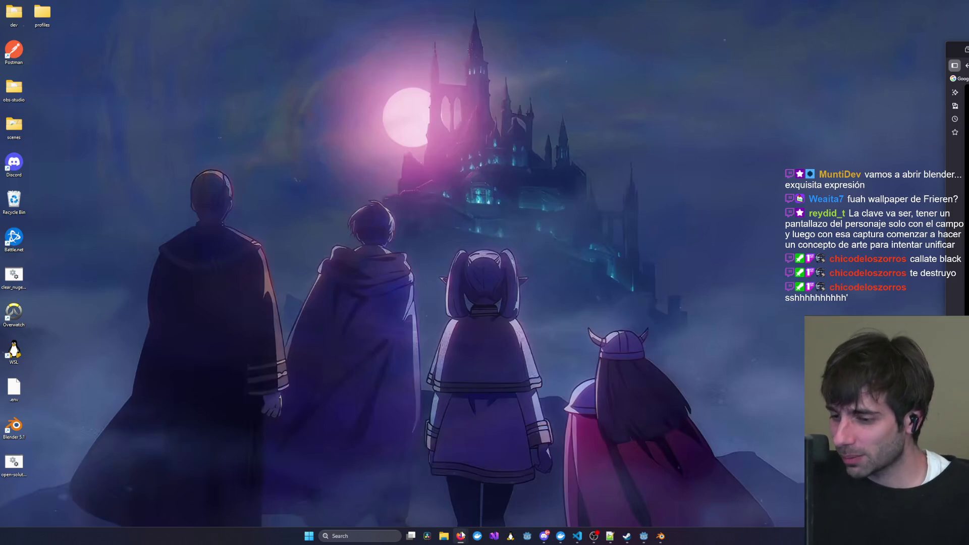
Restore the Blender window to the front from its taskbar icon.
{"action": "mouse_move", "coordinate": [461, 533]}
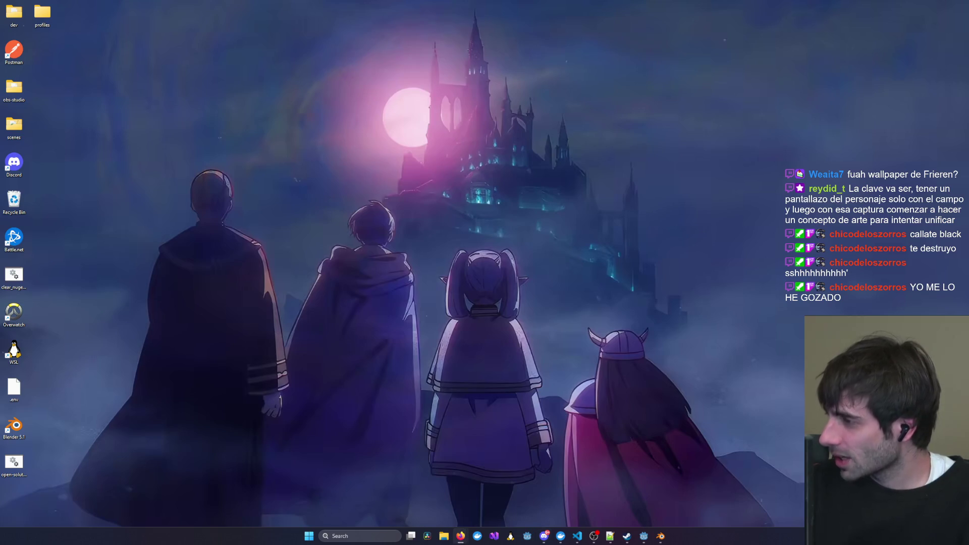
{"action": "left_click", "coordinate": [660, 536]}
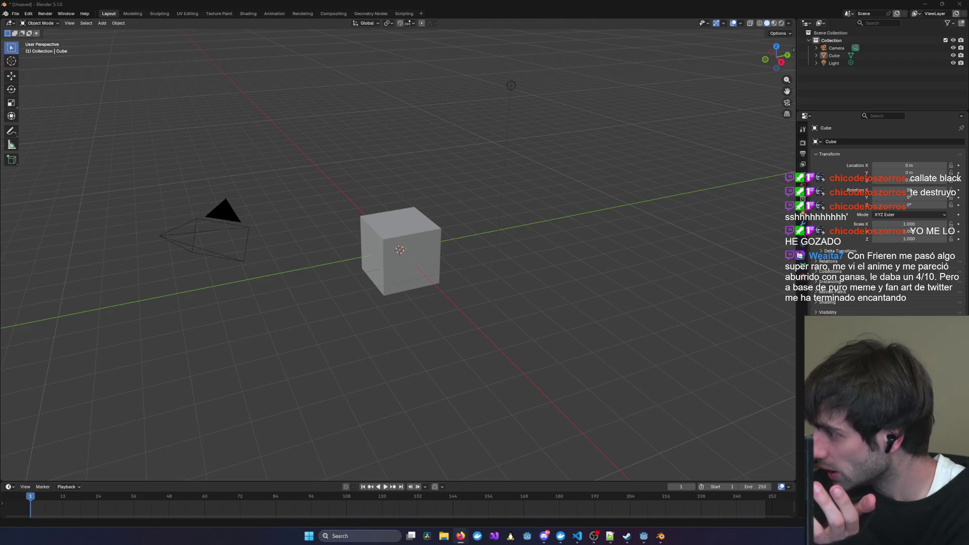
Center the tutorial browser window, jump to about 25:03 and play it fullscreen.
{"action": "left_click_drag", "start_coordinate": [968, 118], "coordinate": [530, 100]}
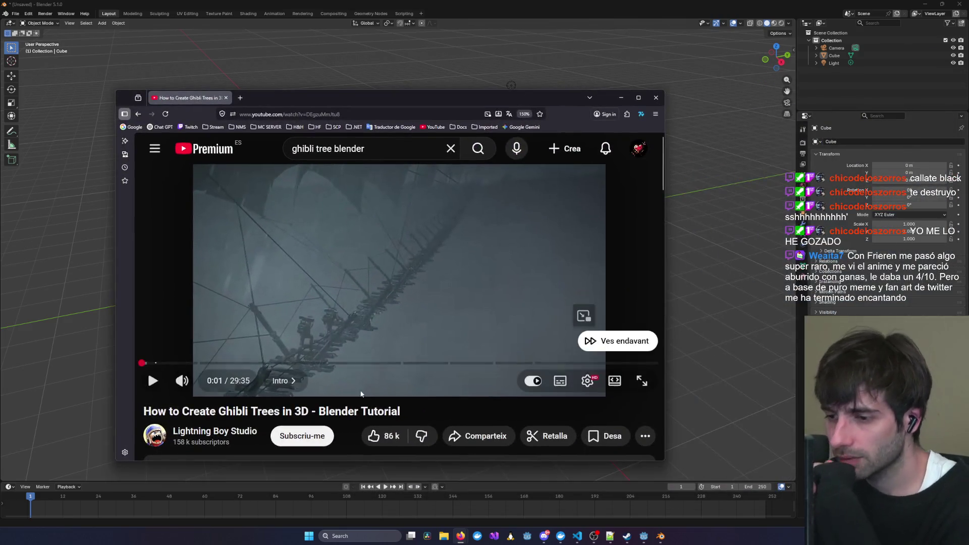
{"action": "left_click_drag", "start_coordinate": [252, 363], "coordinate": [580, 363]}
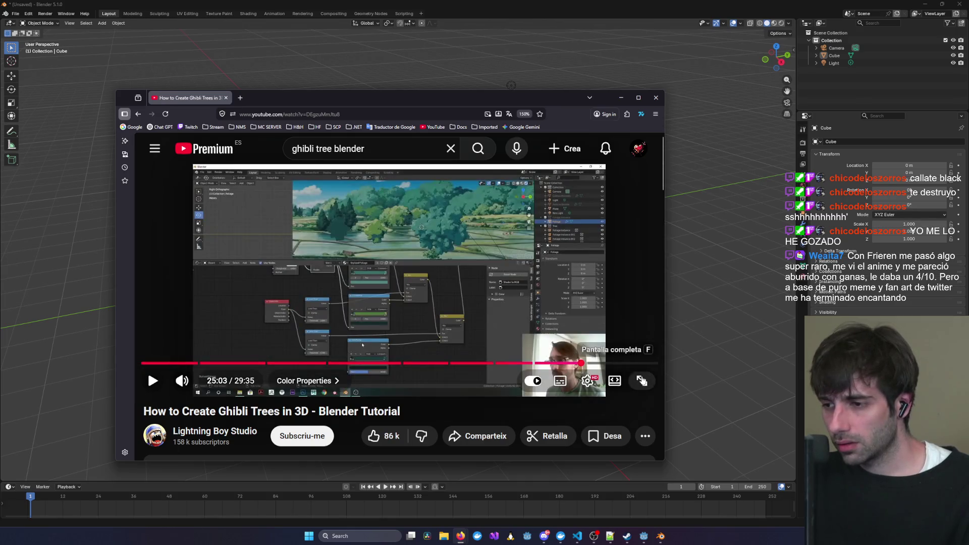
{"action": "left_click", "coordinate": [638, 383]}
{"action": "left_click", "coordinate": [396, 419]}
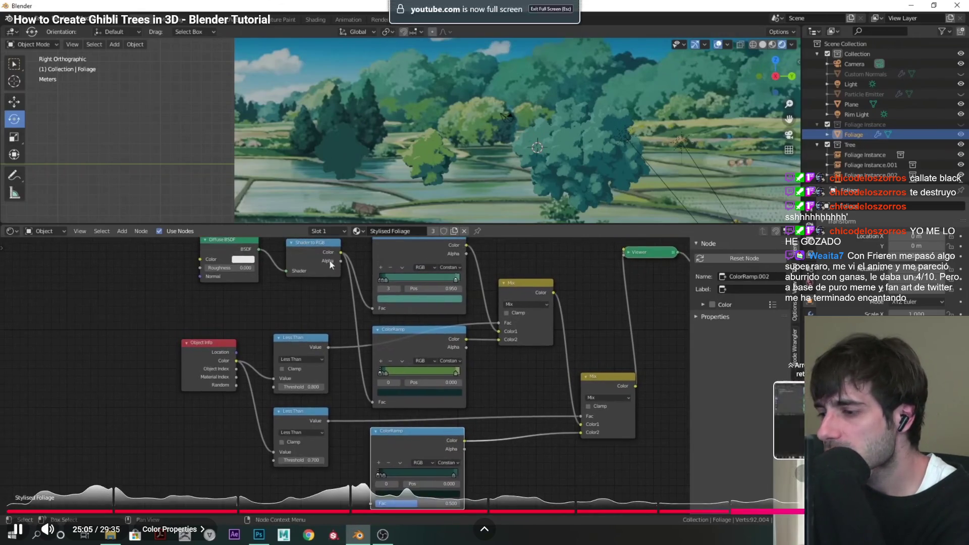
Skip the tutorial ahead to 26:46, then scrub the progress bar back toward 23:31.
{"action": "key", "text": "l"}
{"action": "key", "text": "l"}
{"action": "key", "text": "l"}
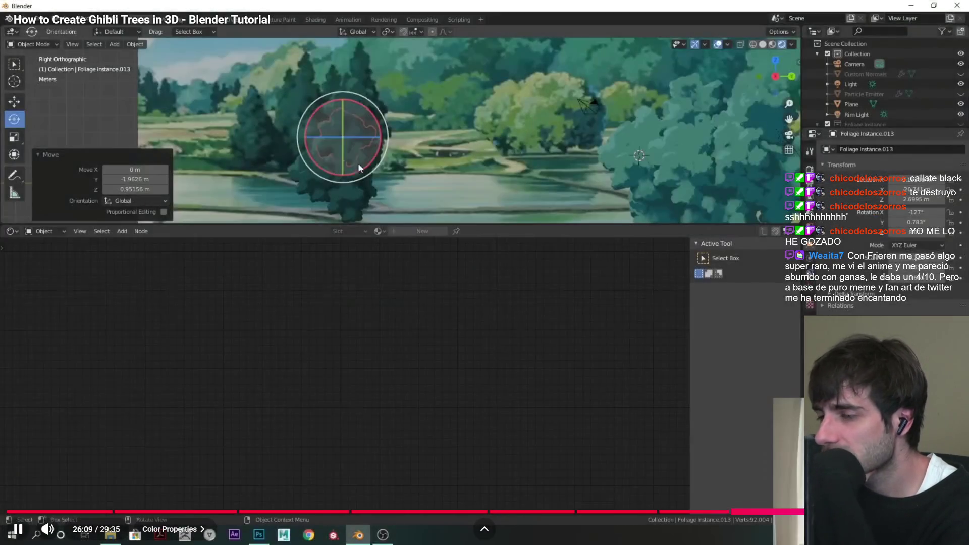
{"action": "key", "text": "l"}
{"action": "key", "text": "l"}
{"action": "key", "text": "l"}
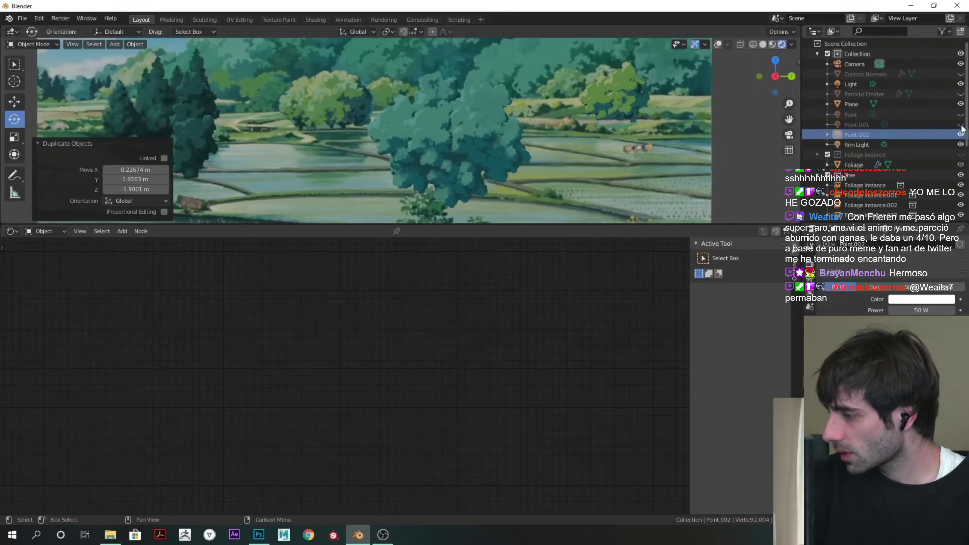
{"action": "mouse_move", "coordinate": [611, 177]}
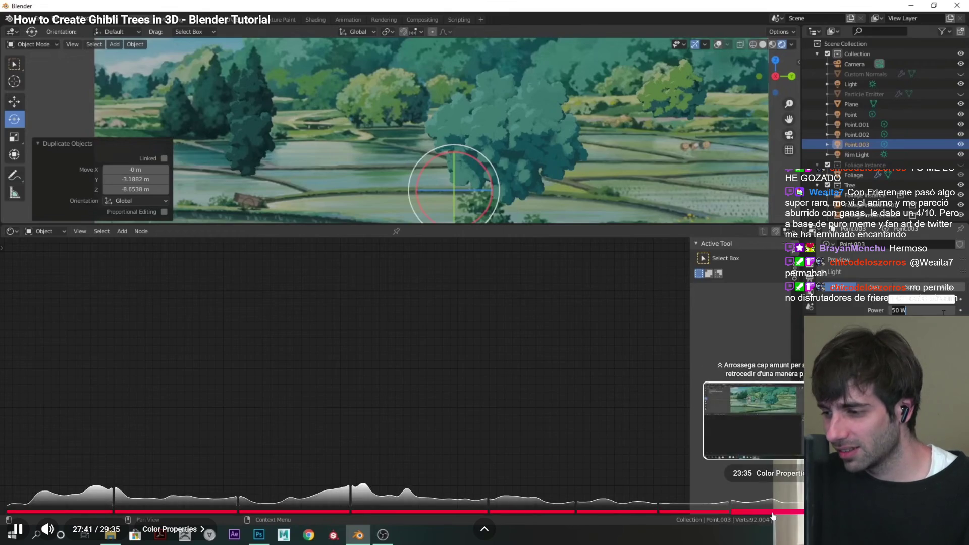
{"action": "mouse_move", "coordinate": [792, 512]}
{"action": "left_mouse_down"}
{"action": "mouse_move", "coordinate": [505, 491]}
{"action": "mouse_move", "coordinate": [52, 510]}
{"action": "mouse_move", "coordinate": [757, 511]}
{"action": "mouse_move", "coordinate": [787, 487]}
{"action": "mouse_move", "coordinate": [10, 490]}
{"action": "mouse_move", "coordinate": [118, 485]}
{"action": "left_mouse_up"}
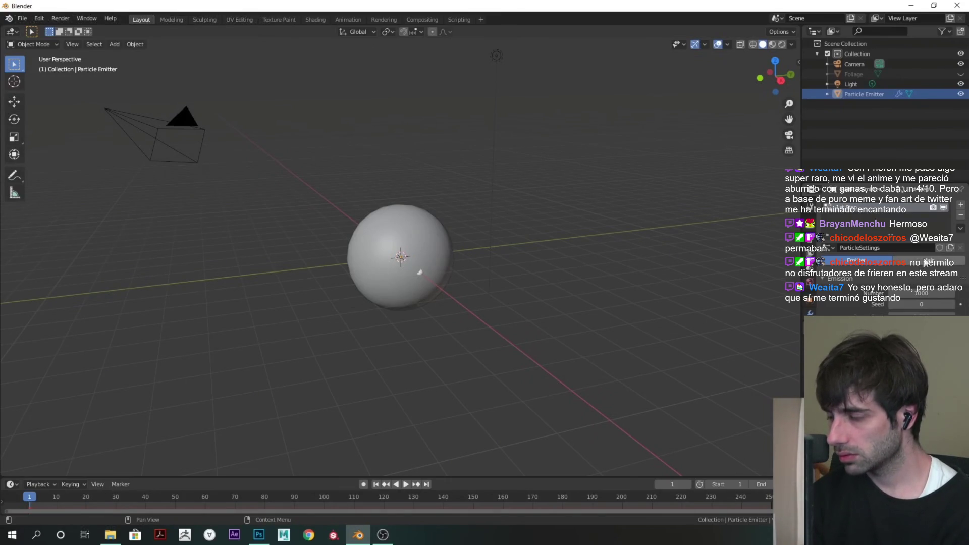
Jump the tutorial back to its beginning.
{"action": "left_click", "coordinate": [926, 261]}
{"action": "left_click", "coordinate": [923, 303]}
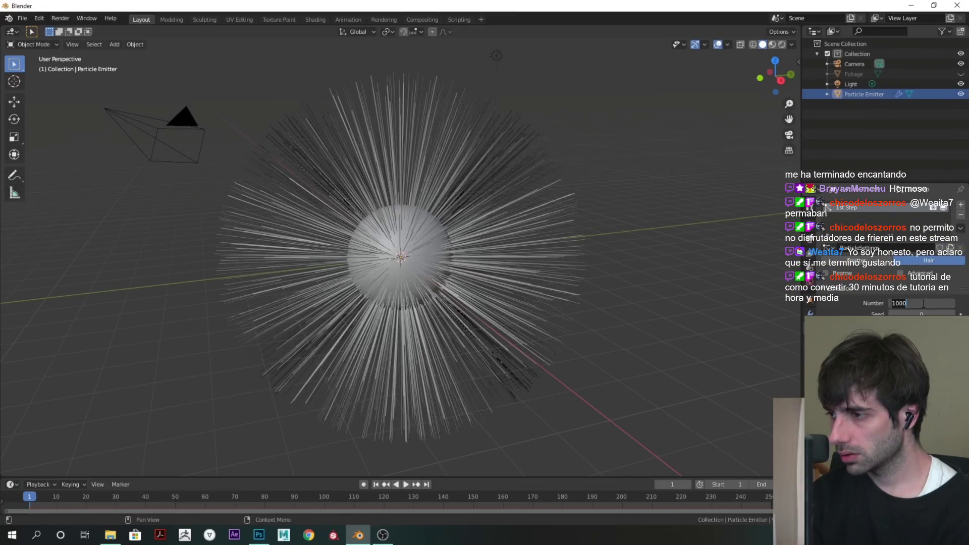
{"action": "type", "text": "20"}
{"action": "key", "text": "Return"}
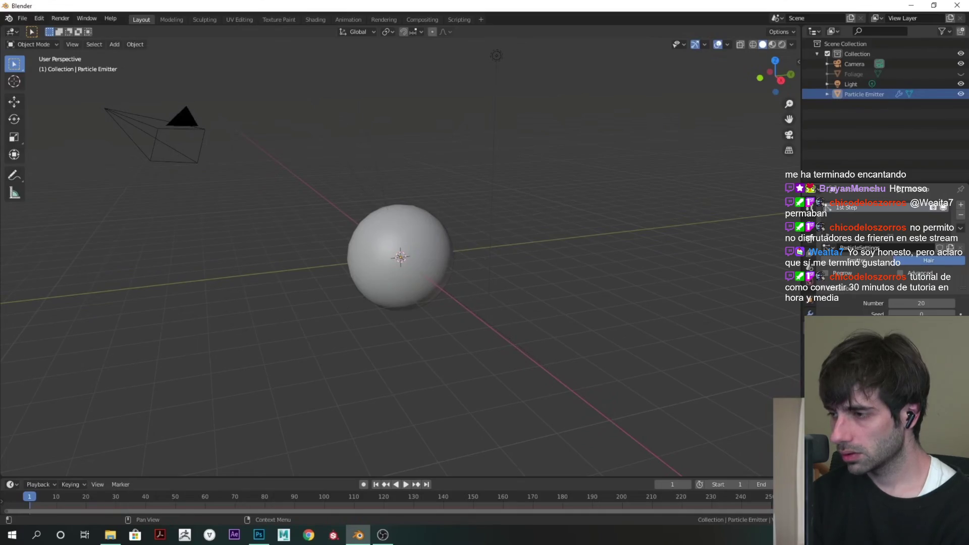
{"action": "scroll", "coordinate": [826, 295], "scroll_direction": "down", "scroll_amount": 5}
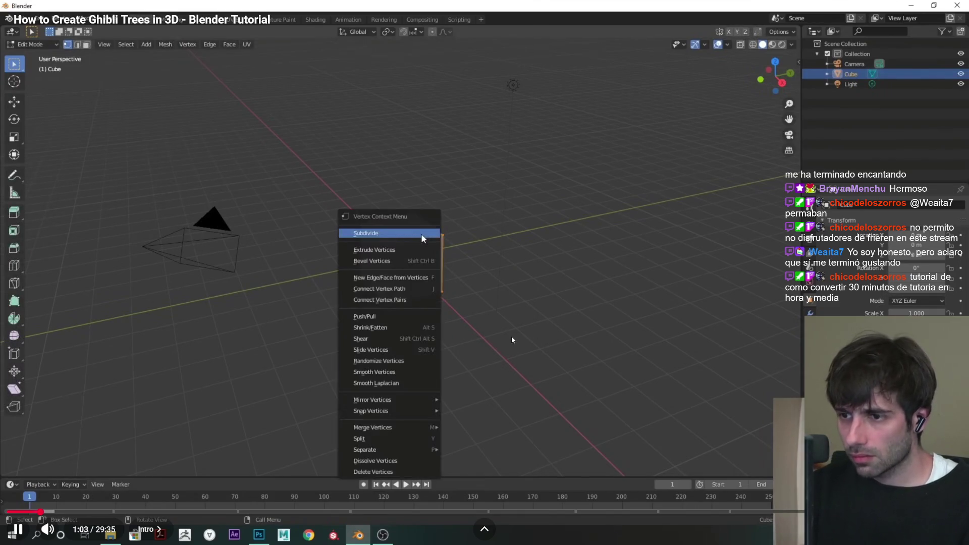
Pause at 1:05 on the subdivide step, exit fullscreen, and snap the browser right.
{"action": "left_click", "coordinate": [507, 316]}
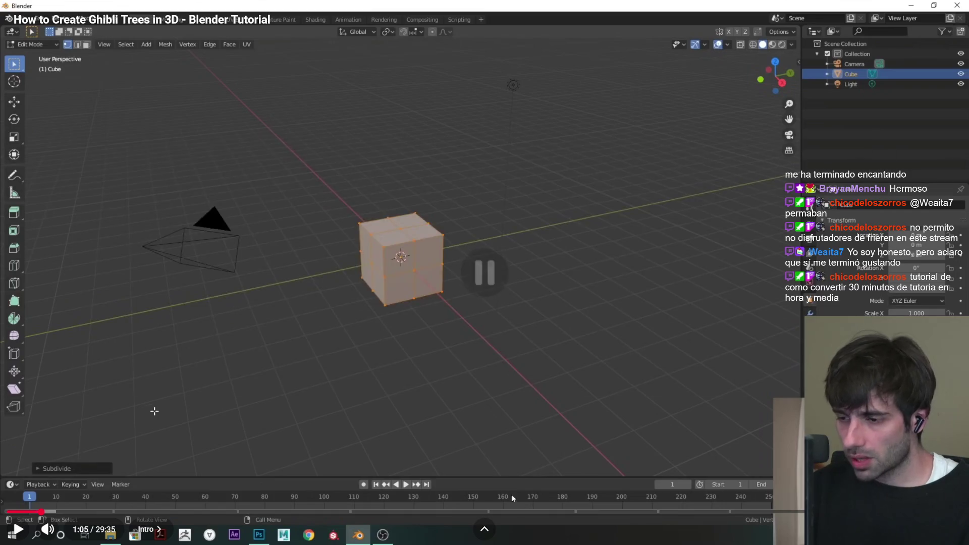
{"action": "key", "text": "Escape"}
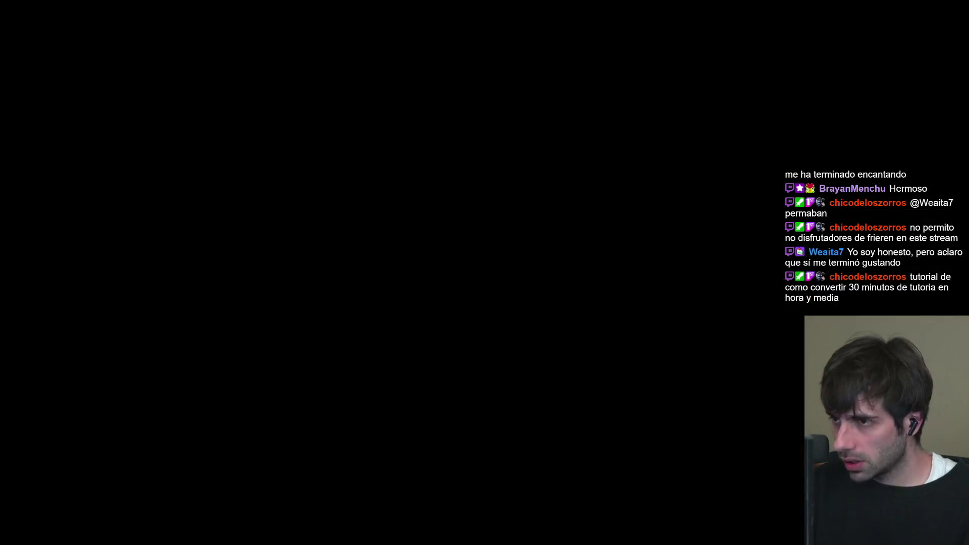
{"action": "left_click_drag", "start_coordinate": [384, 101], "coordinate": [966, 166]}
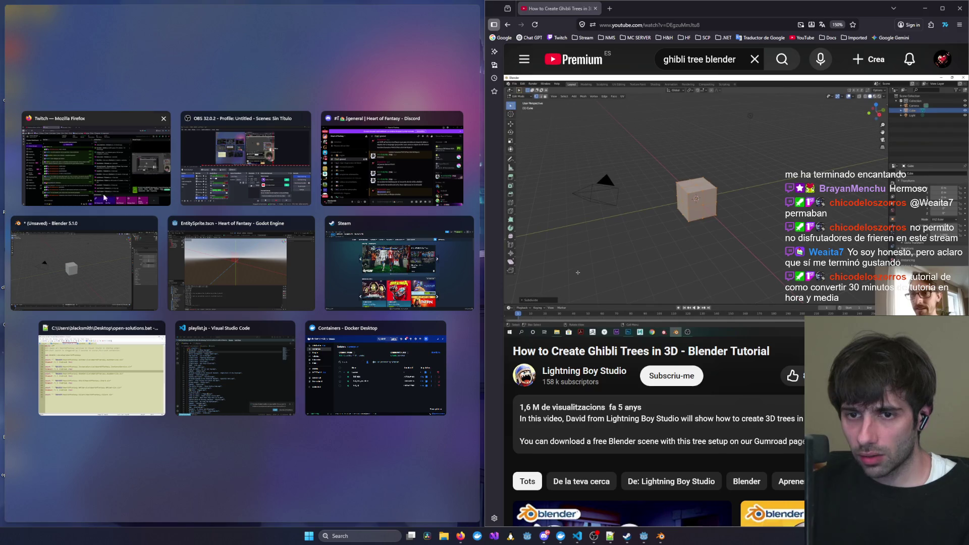
Place Blender in the left half beside the tutorial, then briefly play and pause the video.
{"action": "left_click", "coordinate": [126, 262]}
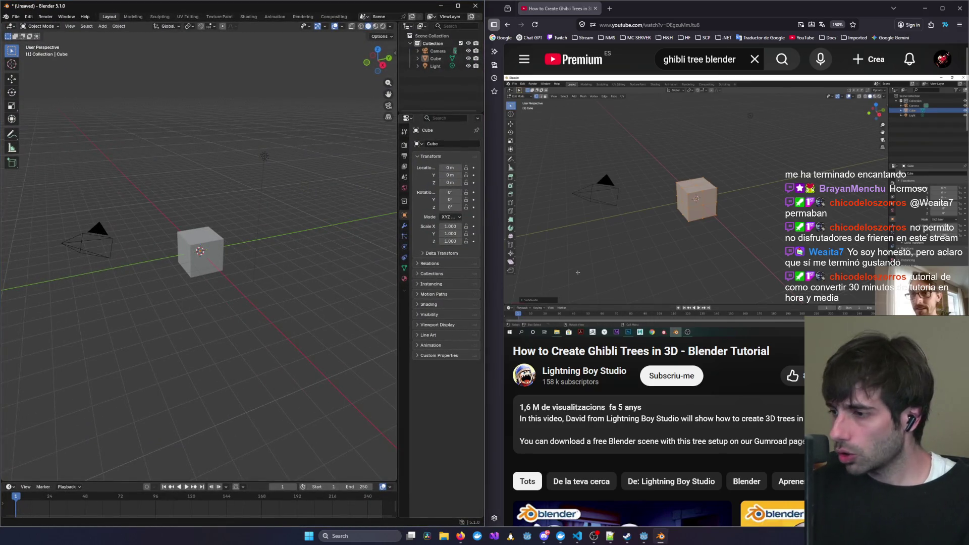
{"action": "mouse_move", "coordinate": [529, 307]}
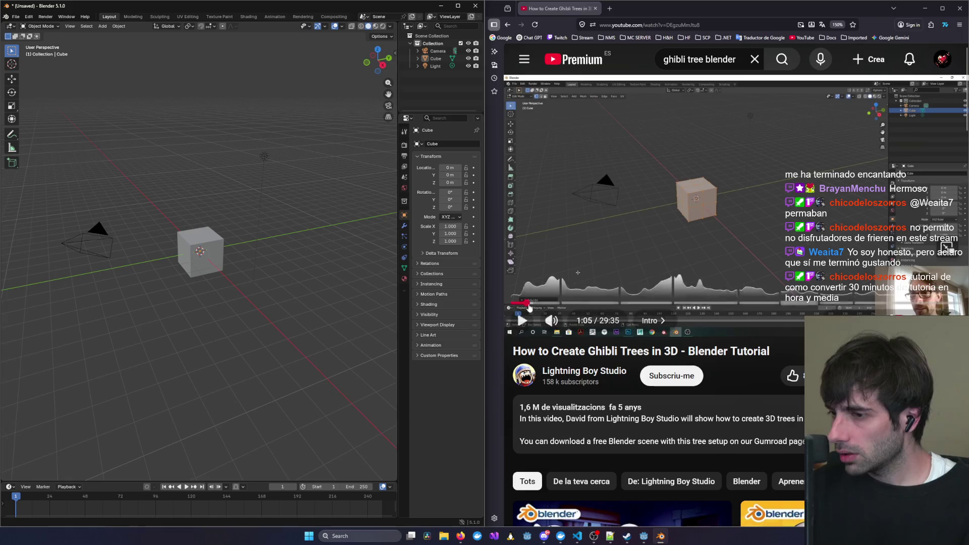
{"action": "left_click", "coordinate": [521, 320]}
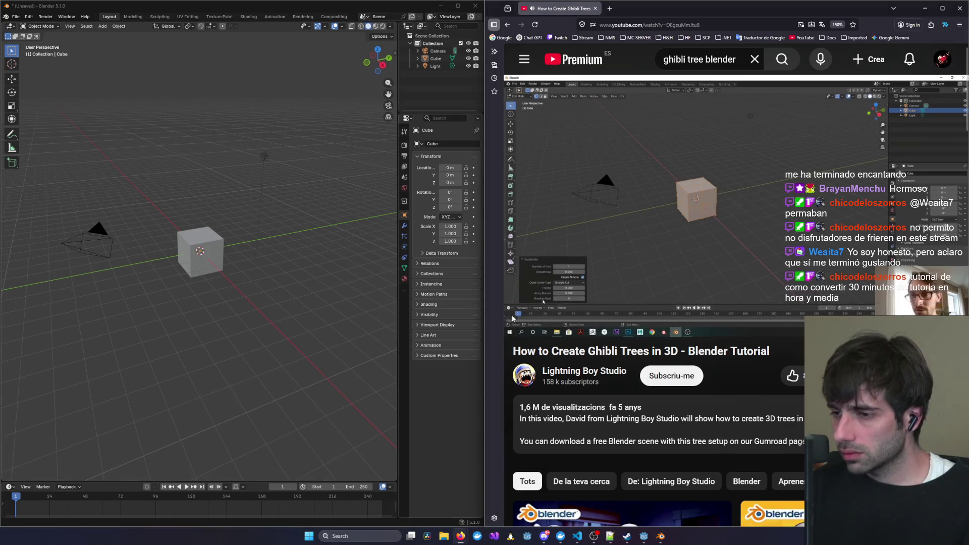
{"action": "left_click", "coordinate": [512, 318]}
Subdivide the default cube in Edit Mode and rewind the tutorial to about 1:02.
{"action": "right_click", "coordinate": [196, 247]}
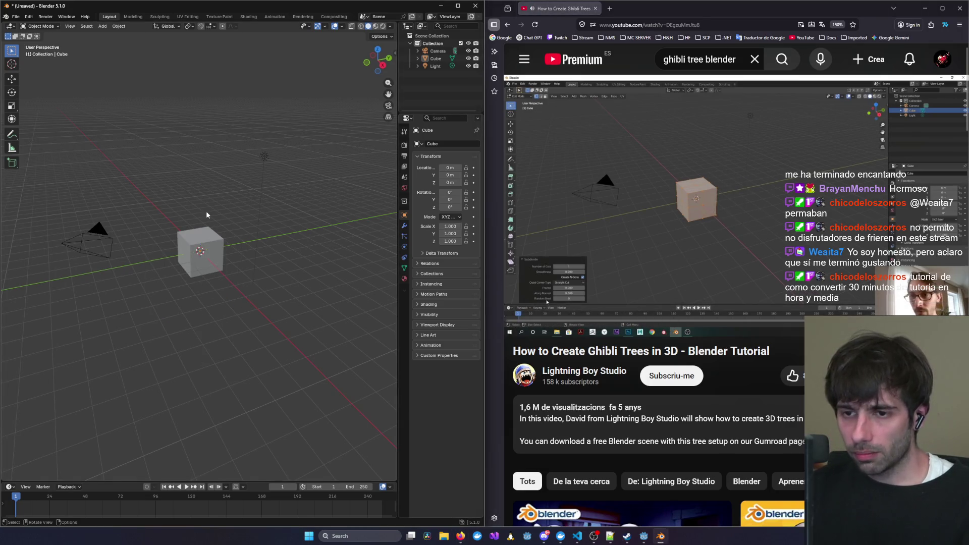
{"action": "left_click", "coordinate": [202, 234]}
{"action": "key", "text": "Tab"}
{"action": "right_click", "coordinate": [201, 239]}
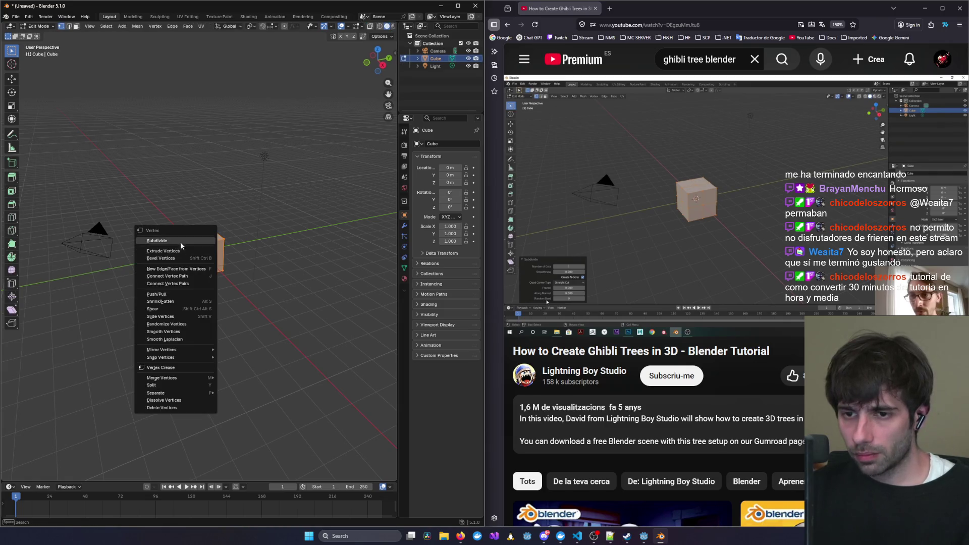
{"action": "left_click", "coordinate": [180, 242]}
{"action": "left_click", "coordinate": [659, 167]}
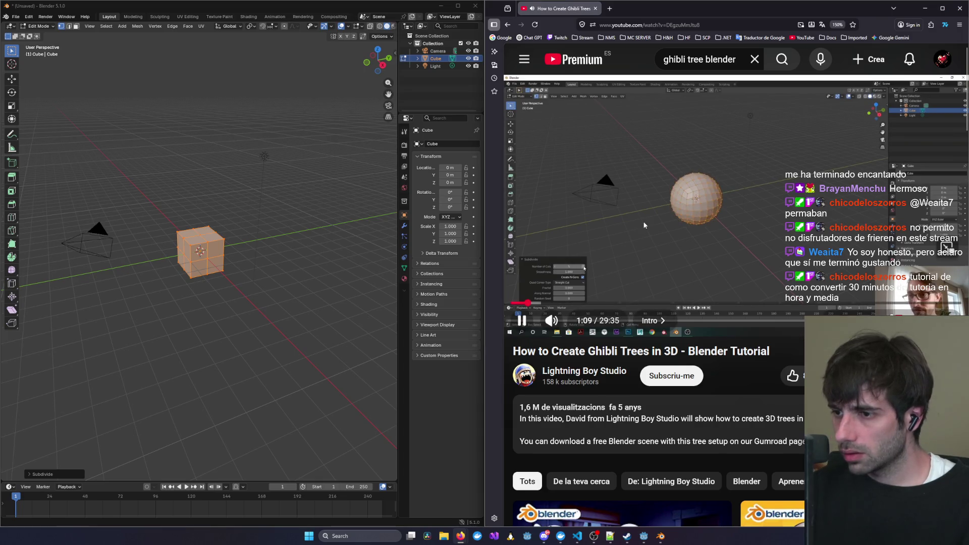
{"action": "left_click_drag", "start_coordinate": [529, 303], "coordinate": [527, 303]}
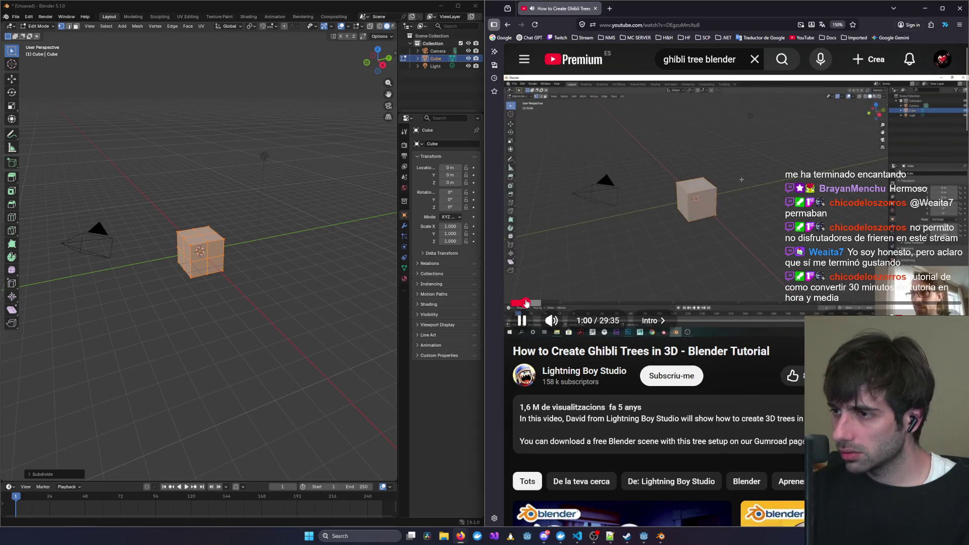
Set the Subdivide operator's Smoothness to 1.000.
{"action": "left_click", "coordinate": [32, 477]}
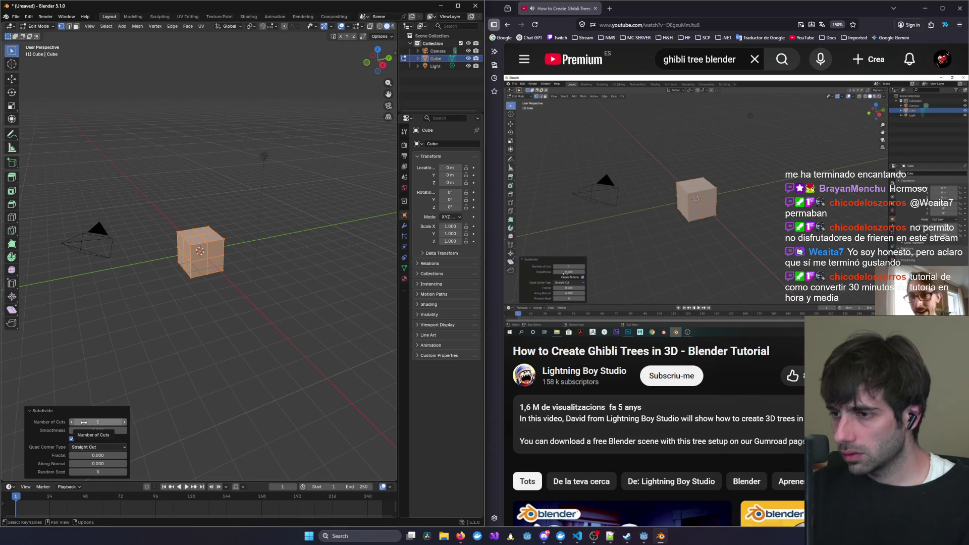
{"action": "left_click", "coordinate": [76, 430]}
{"action": "type", "text": "1"}
{"action": "key", "text": "Return"}
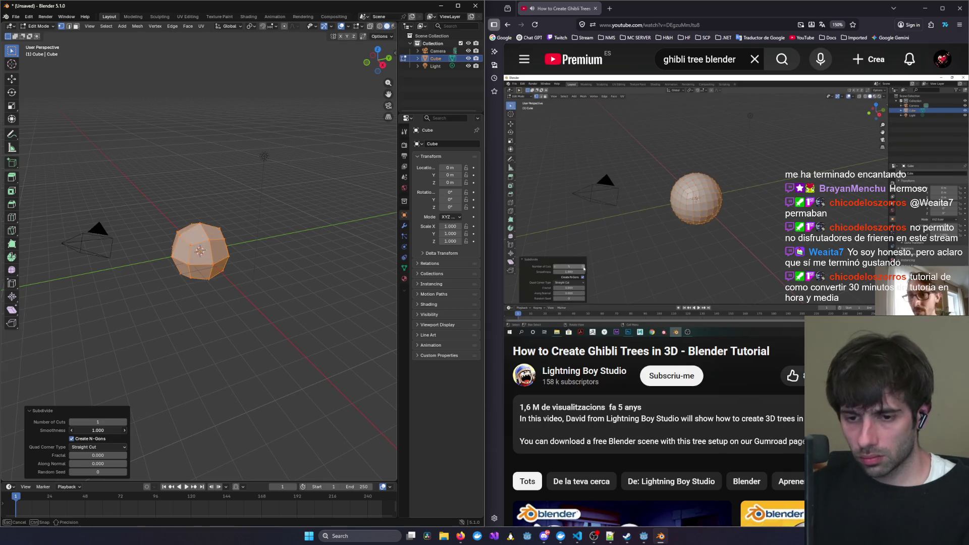
Raise the subdivision Number of Cuts to 5, checking the paused tutorial along the way.
{"action": "left_click", "coordinate": [124, 423]}
{"action": "left_click", "coordinate": [124, 423]}
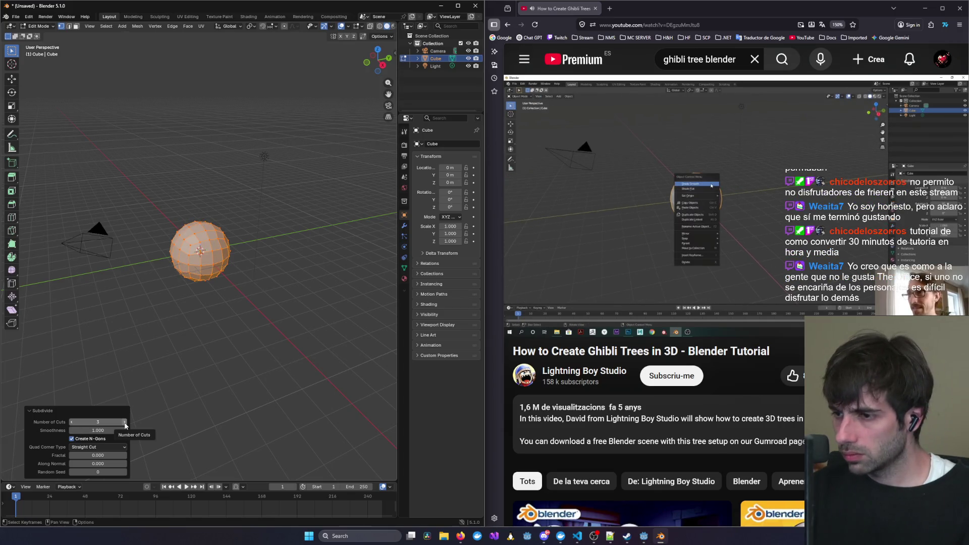
{"action": "left_click", "coordinate": [649, 277]}
{"action": "key", "text": "Left"}
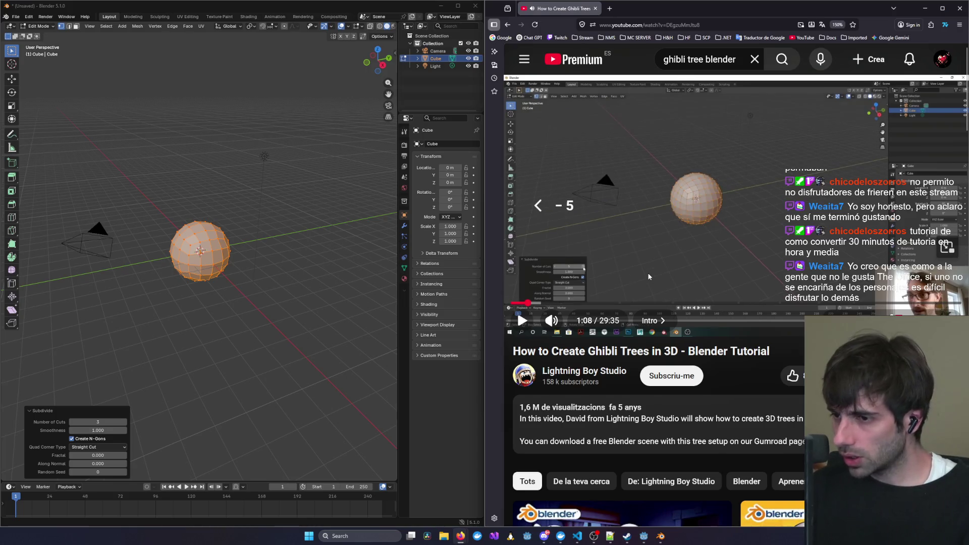
{"action": "left_click", "coordinate": [125, 422]}
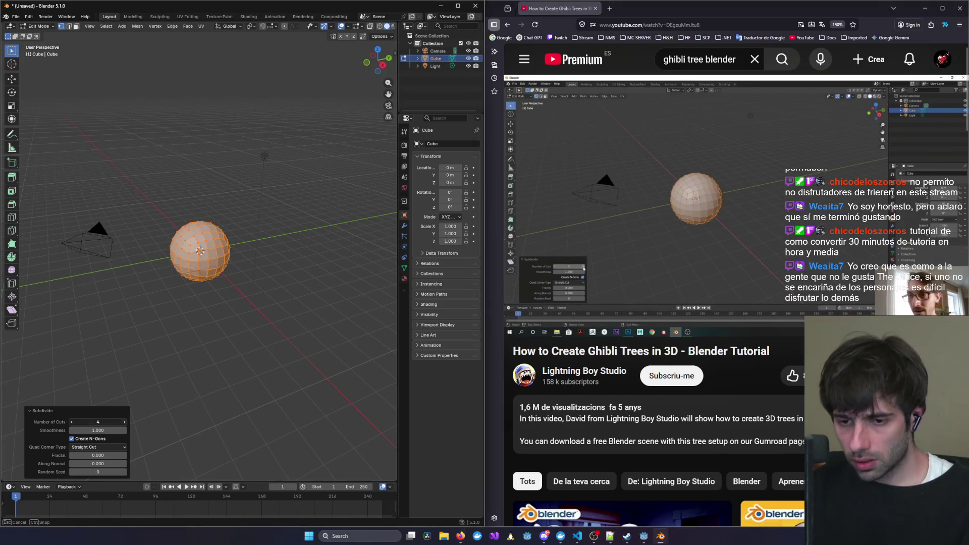
{"action": "left_click", "coordinate": [125, 423]}
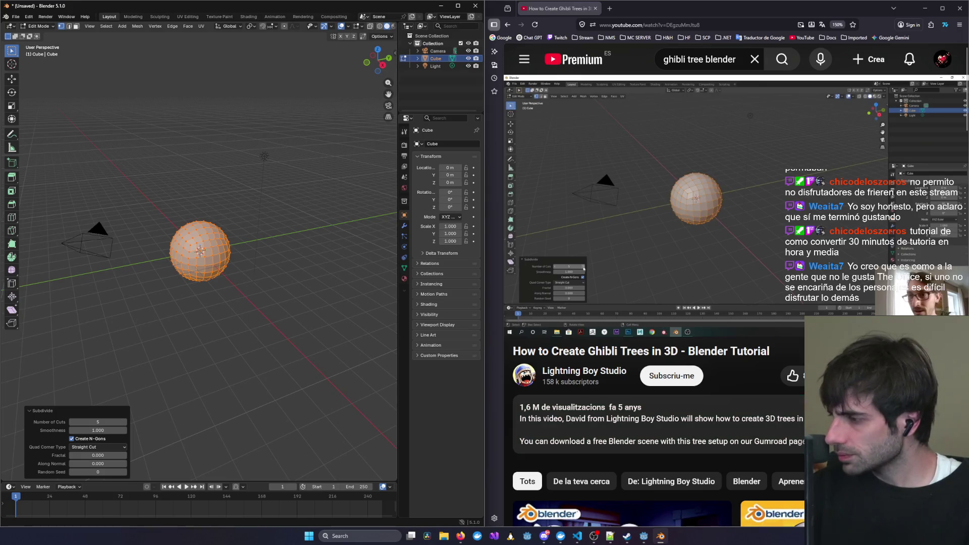
{"action": "key", "text": "alt+Tab"}
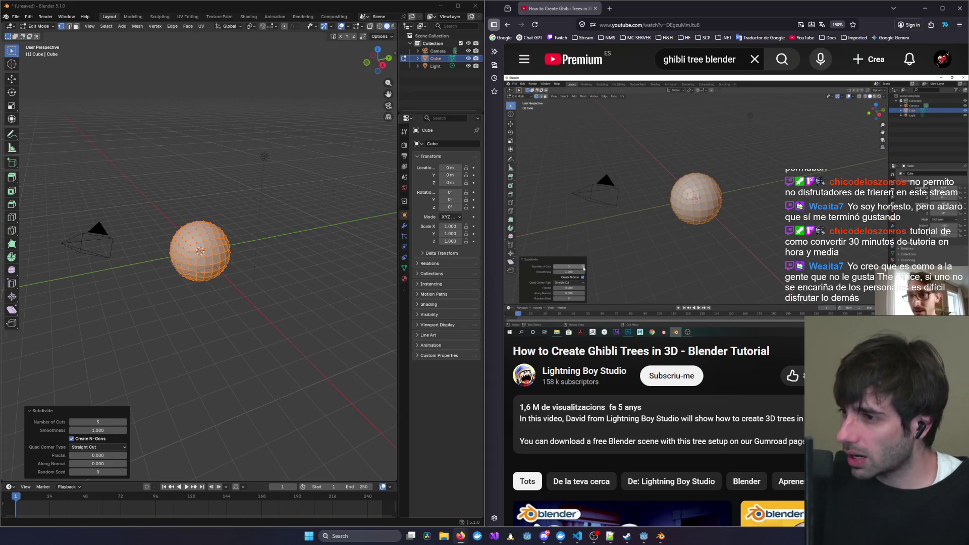
Resume the tutorial from 1:00 and skip forward then back five seconds.
{"action": "left_click", "coordinate": [775, 198]}
{"action": "left_click", "coordinate": [525, 303]}
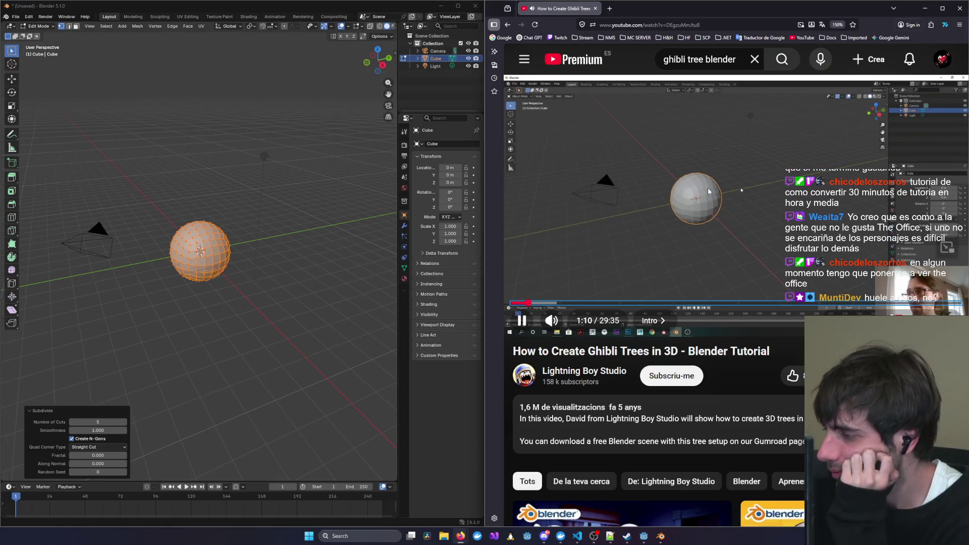
{"action": "key", "text": "Right"}
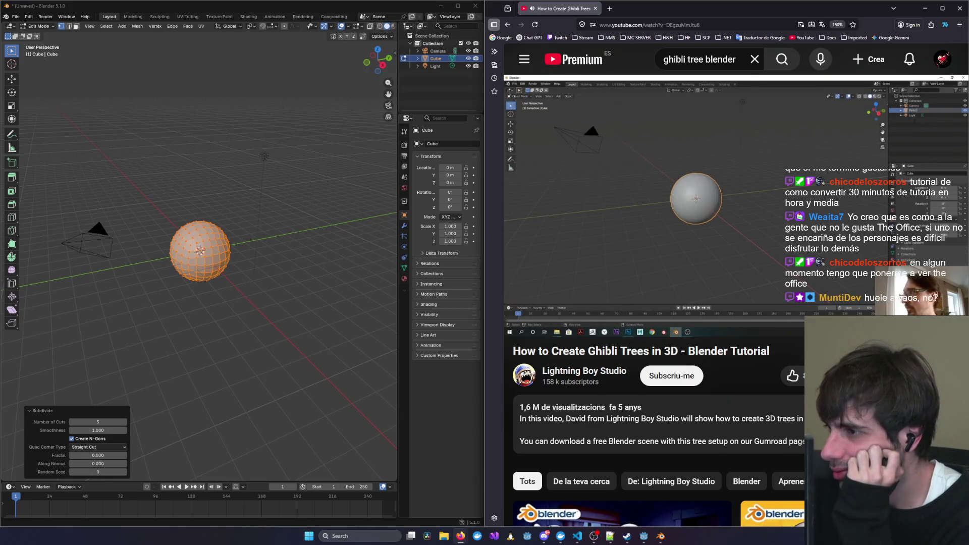
{"action": "key", "text": "Left"}
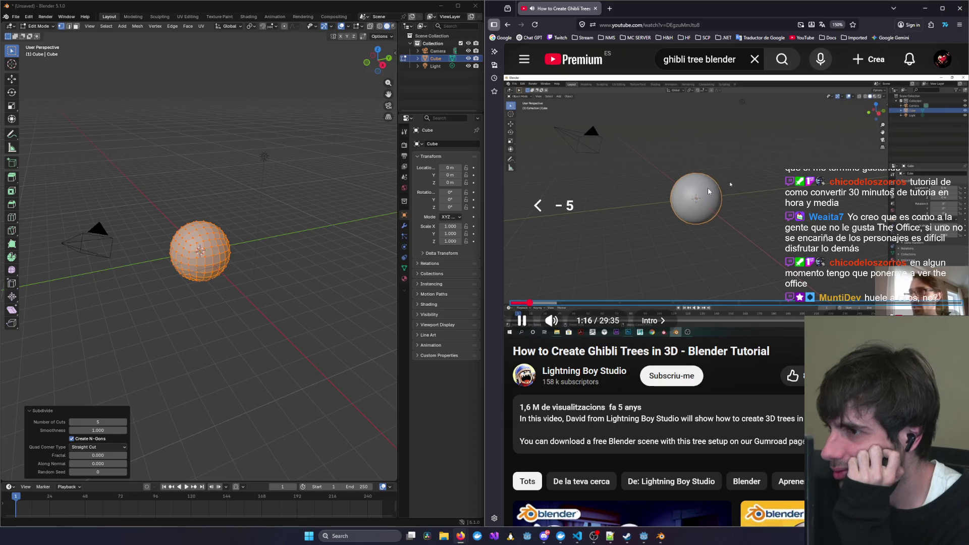
Rewind the tutorial, scrub its progress bar, jump to 1:00 and seek to about 1:12.
{"action": "key", "text": "Left"}
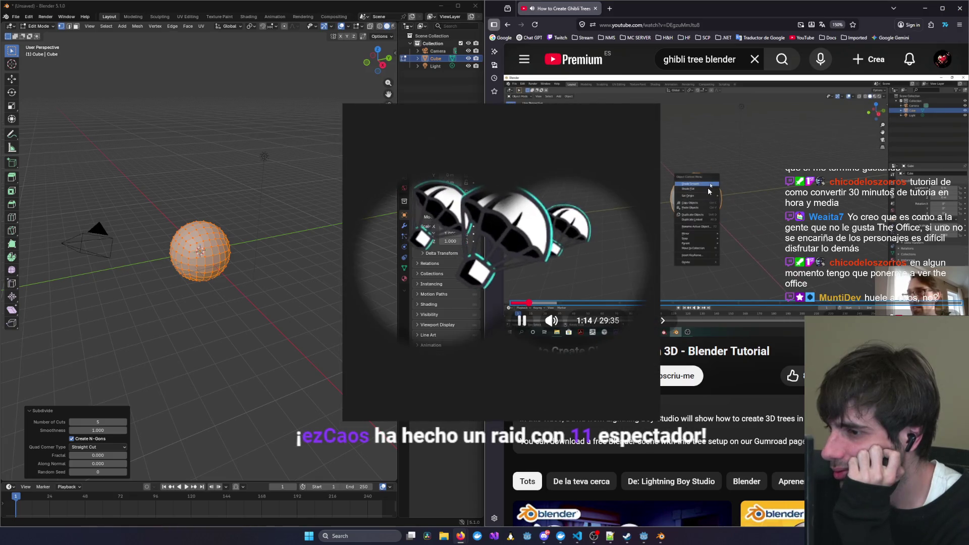
{"action": "key", "text": "Left"}
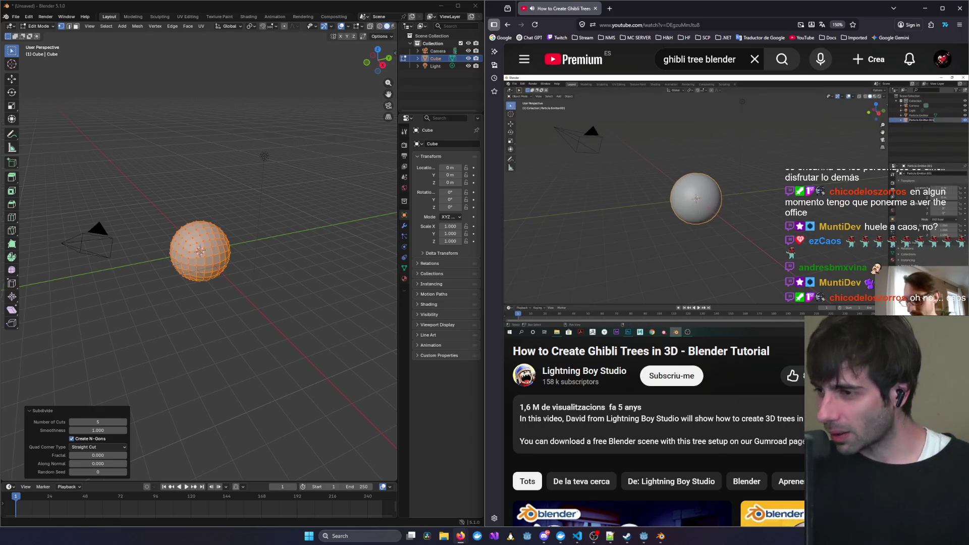
{"action": "mouse_move", "coordinate": [728, 202]}
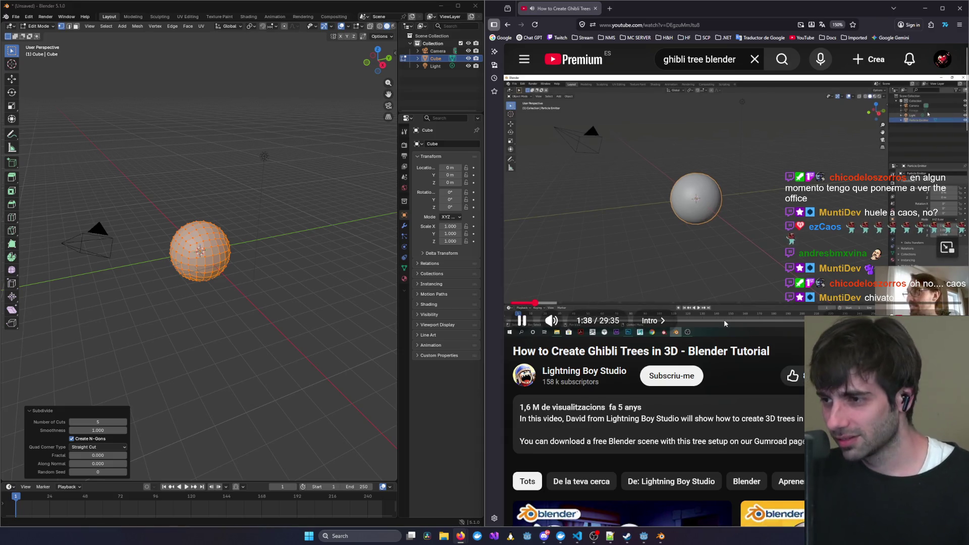
{"action": "left_click_drag", "start_coordinate": [527, 305], "coordinate": [522, 307]}
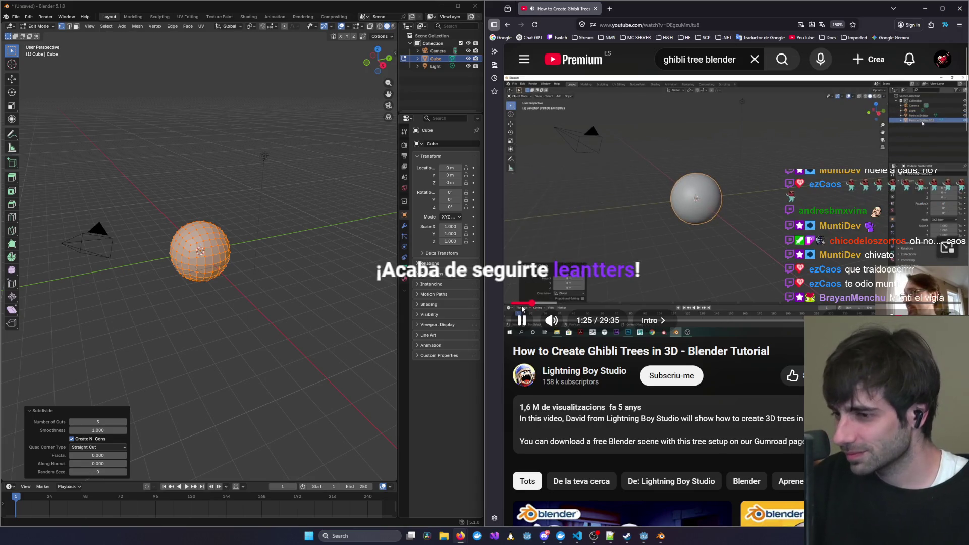
{"action": "left_click", "coordinate": [526, 304]}
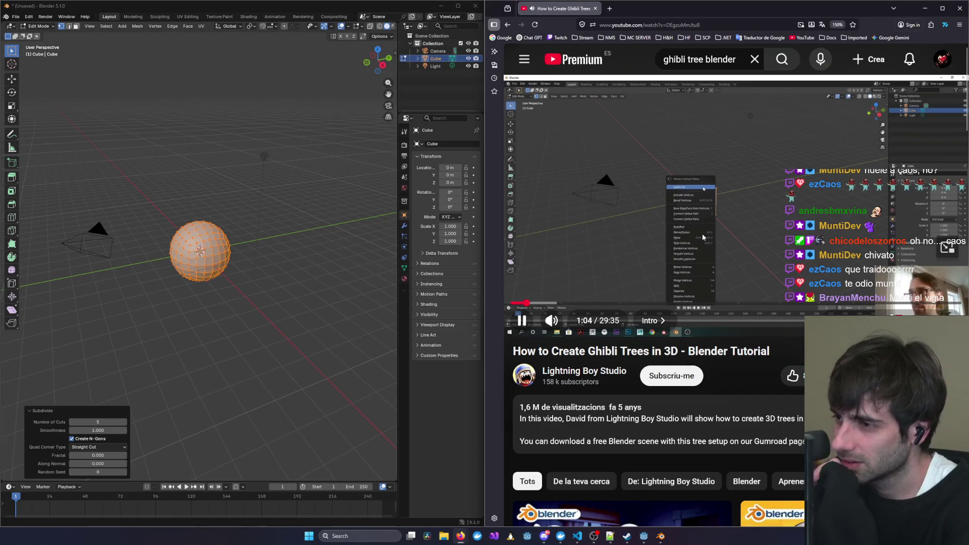
{"action": "key", "text": "Right"}
{"action": "key", "text": "Right"}
{"action": "key", "text": "Right"}
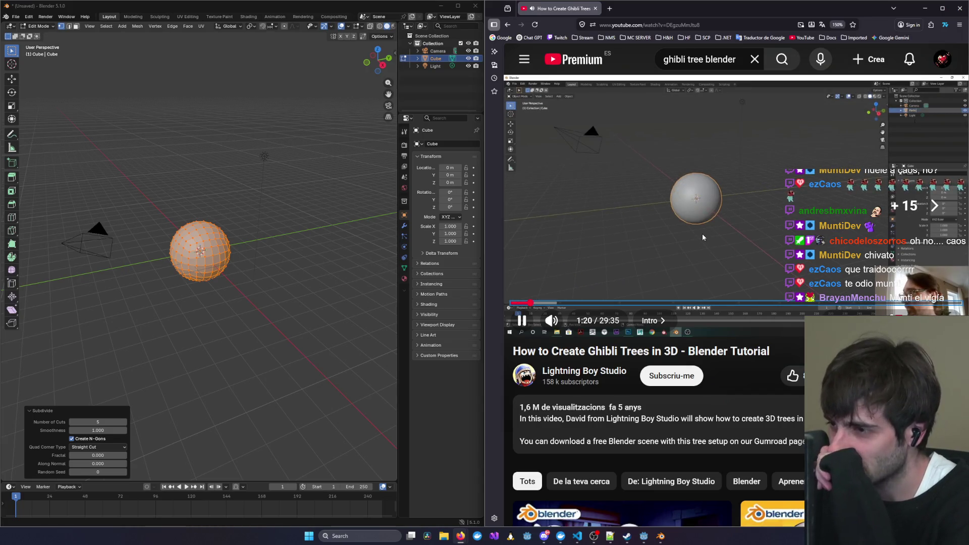
{"action": "key", "text": "Left"}
{"action": "key", "text": "Left"}
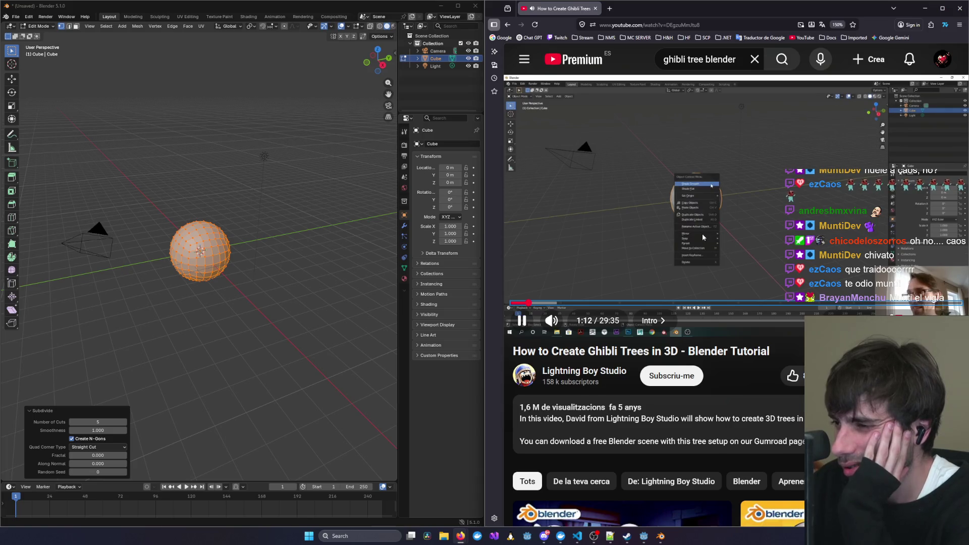
Dismiss the vertex menu and replay the tutorial's last few seconds to review the smoothing step.
{"action": "right_click", "coordinate": [244, 238]}
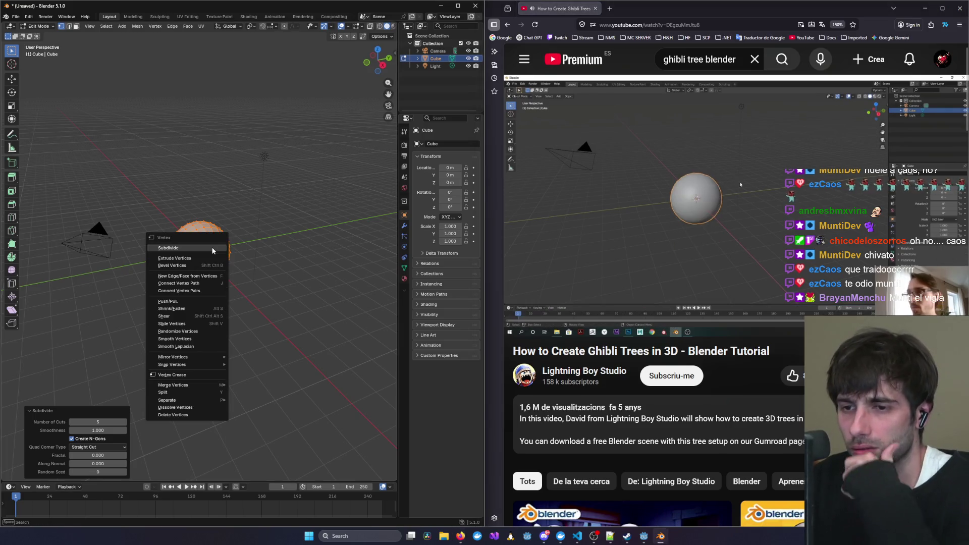
{"action": "left_click", "coordinate": [604, 220]}
{"action": "key", "text": "Left"}
{"action": "left_click", "coordinate": [605, 220]}
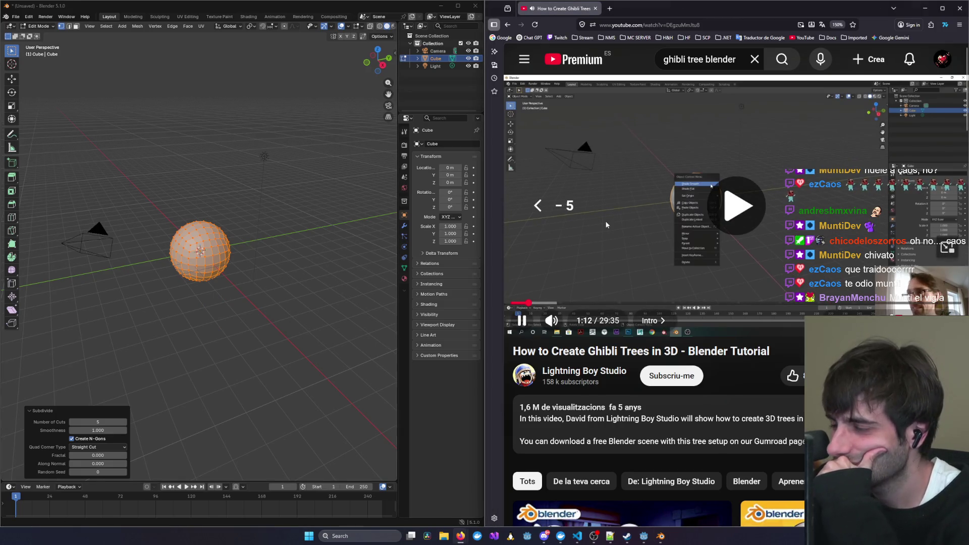
{"action": "left_click", "coordinate": [605, 220]}
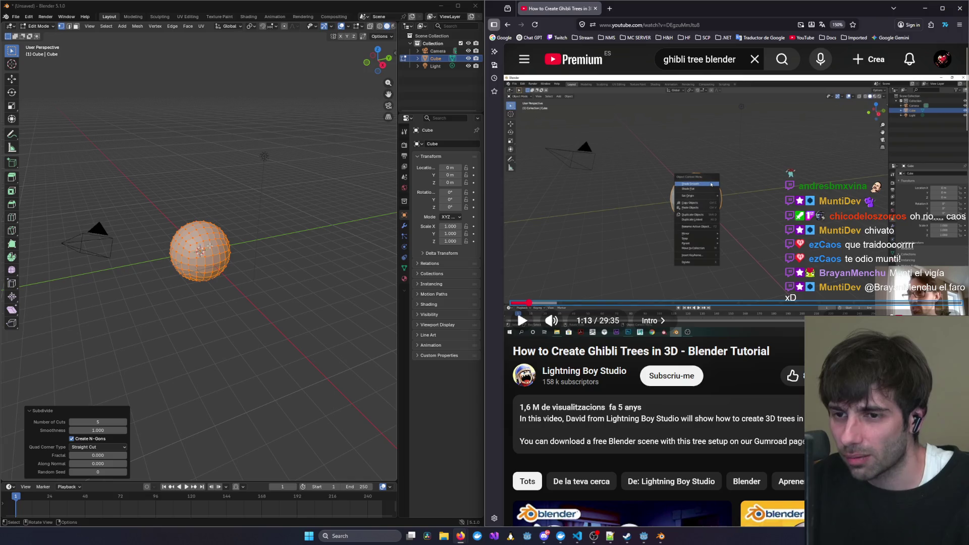
{"action": "left_click", "coordinate": [745, 247]}
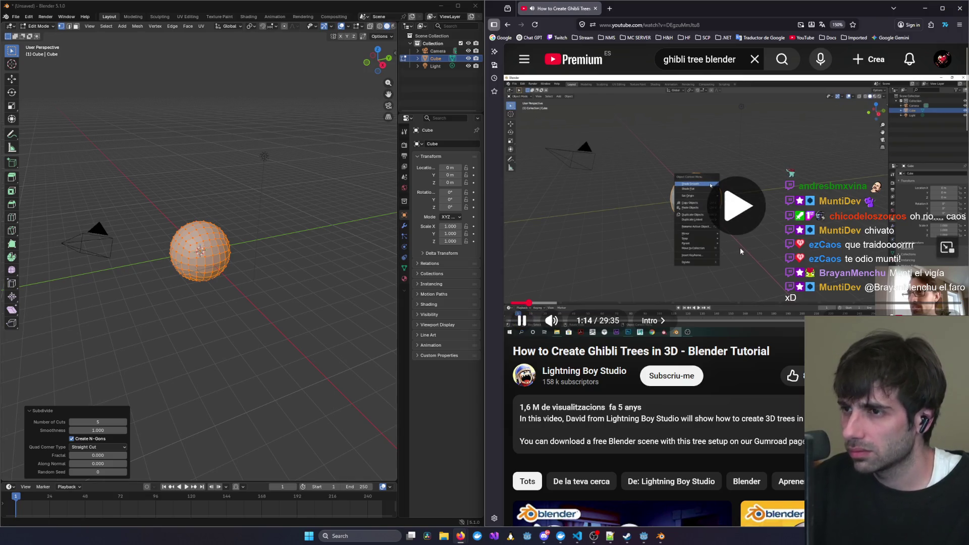
{"action": "key", "text": "Left"}
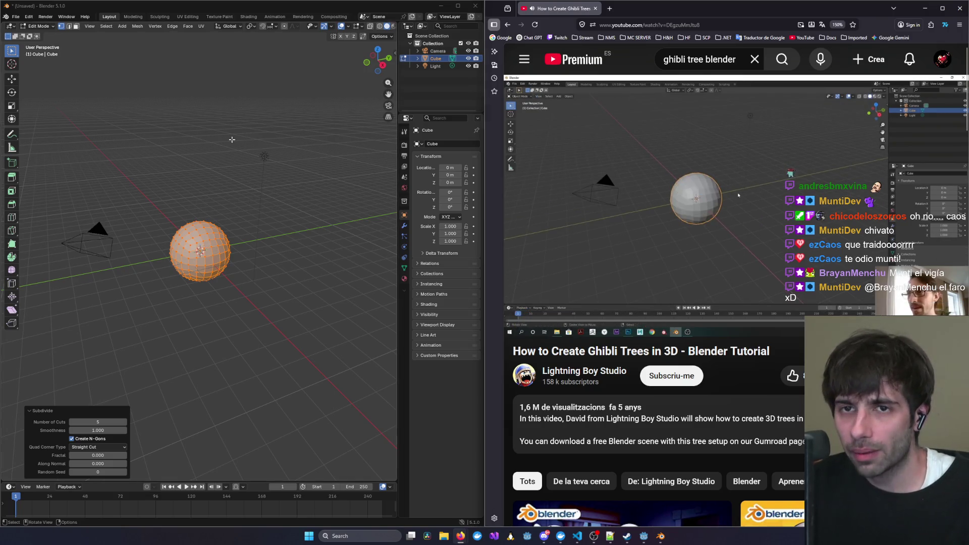
Return the sphere to Object Mode, apply Shade Smooth, and deselect it.
{"action": "key", "text": "Tab"}
{"action": "right_click", "coordinate": [205, 241]}
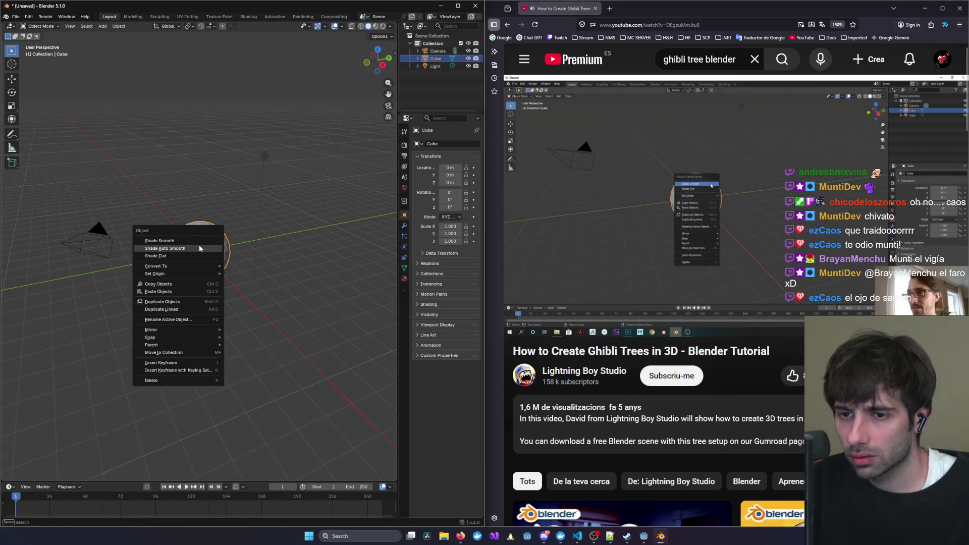
{"action": "left_click", "coordinate": [198, 241]}
{"action": "left_click", "coordinate": [292, 235]}
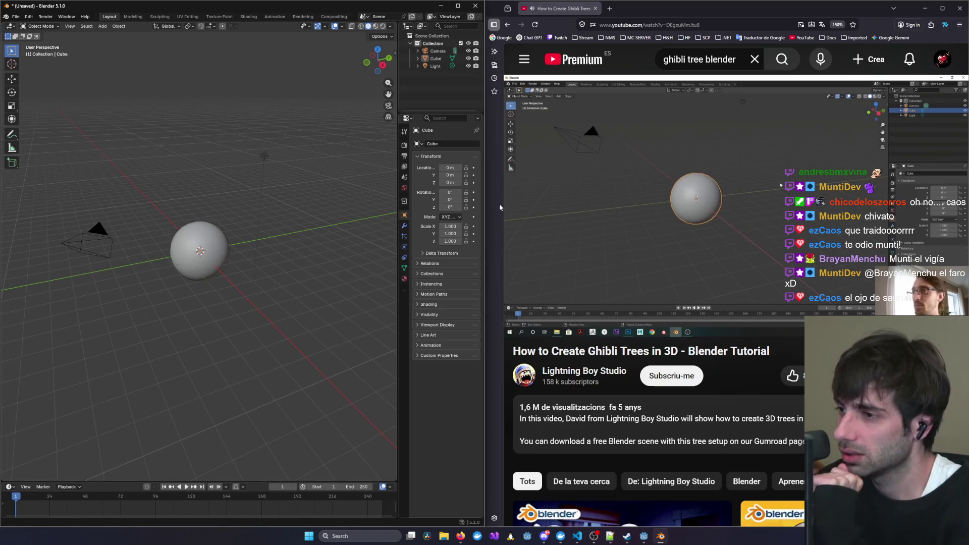
{"action": "mouse_move", "coordinate": [574, 201]}
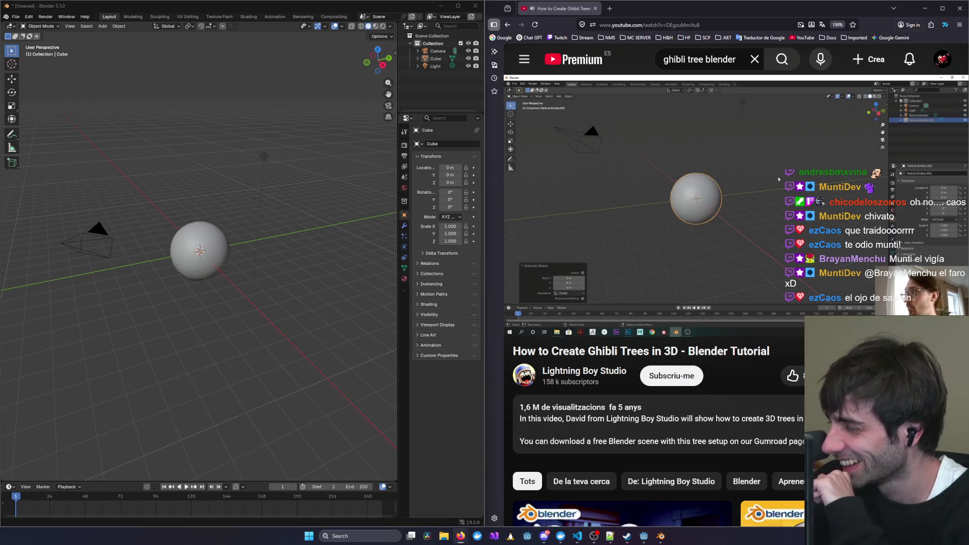
{"action": "mouse_move", "coordinate": [783, 247]}
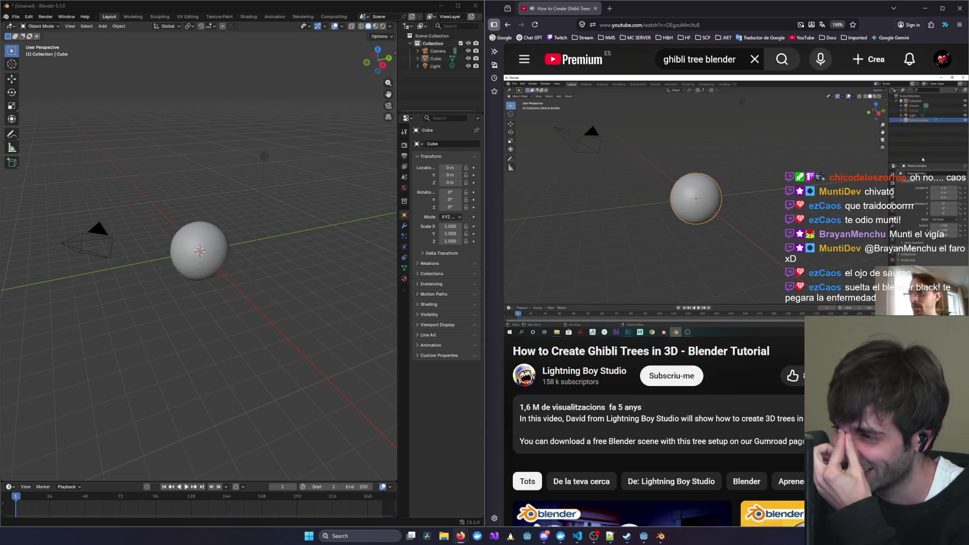
{"action": "mouse_move", "coordinate": [602, 246]}
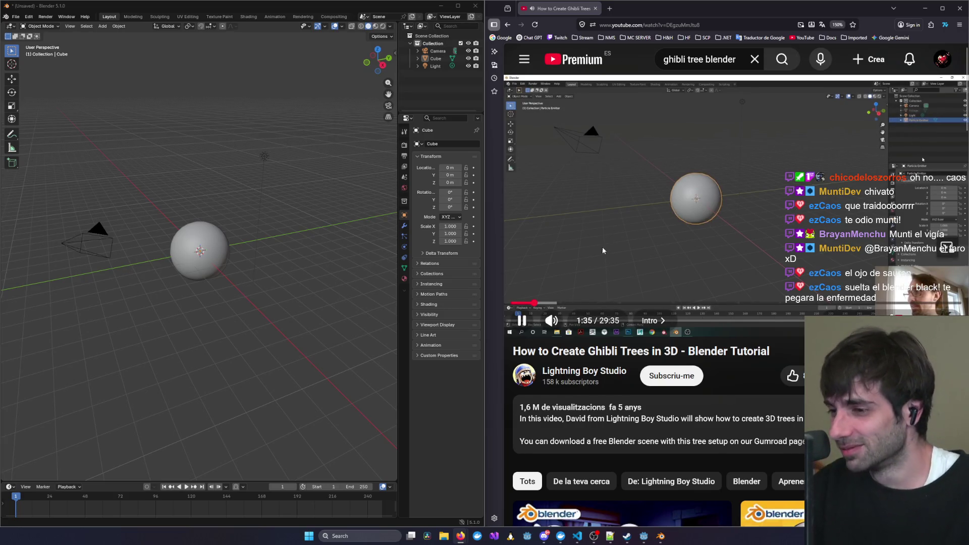
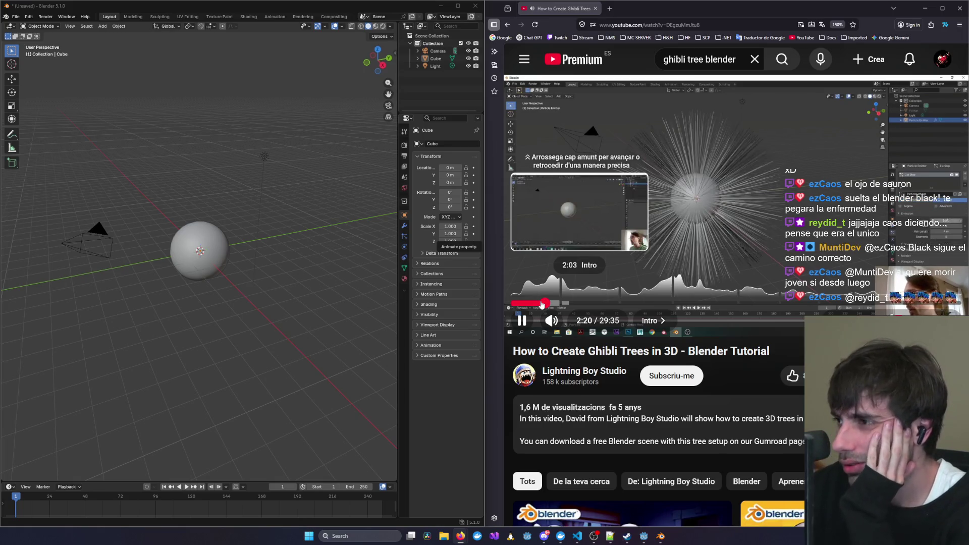
Rewind the tutorial video to about 1:09.
{"action": "left_click", "coordinate": [541, 303]}
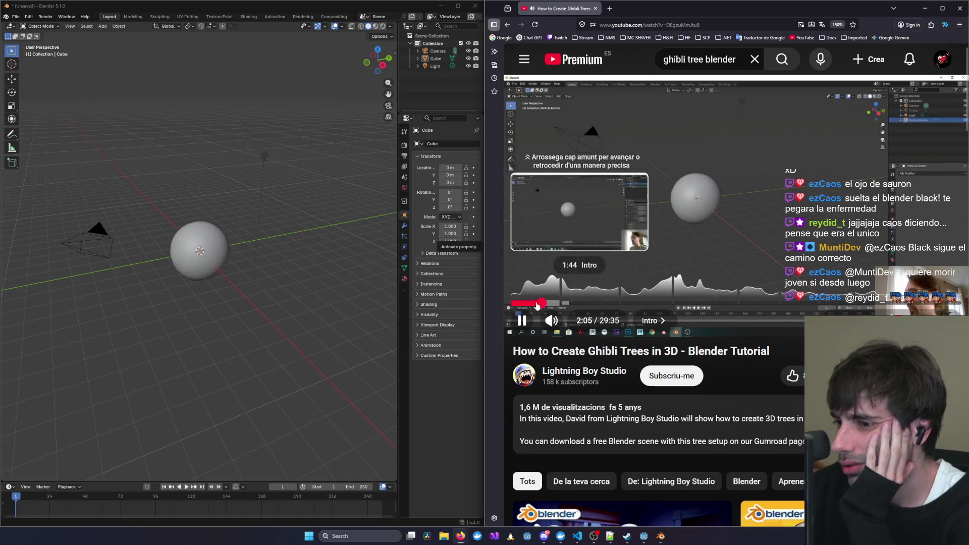
{"action": "left_click", "coordinate": [538, 303]}
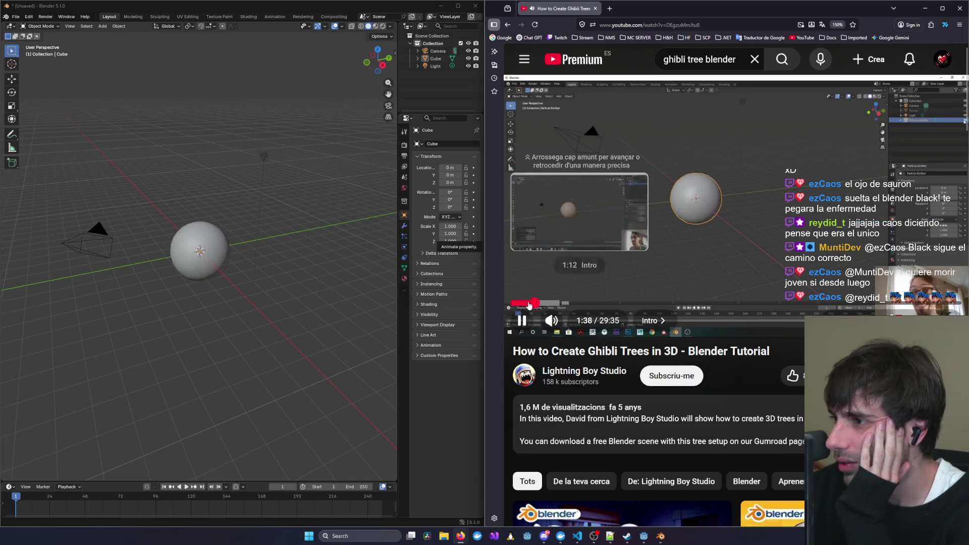
{"action": "left_click", "coordinate": [526, 304]}
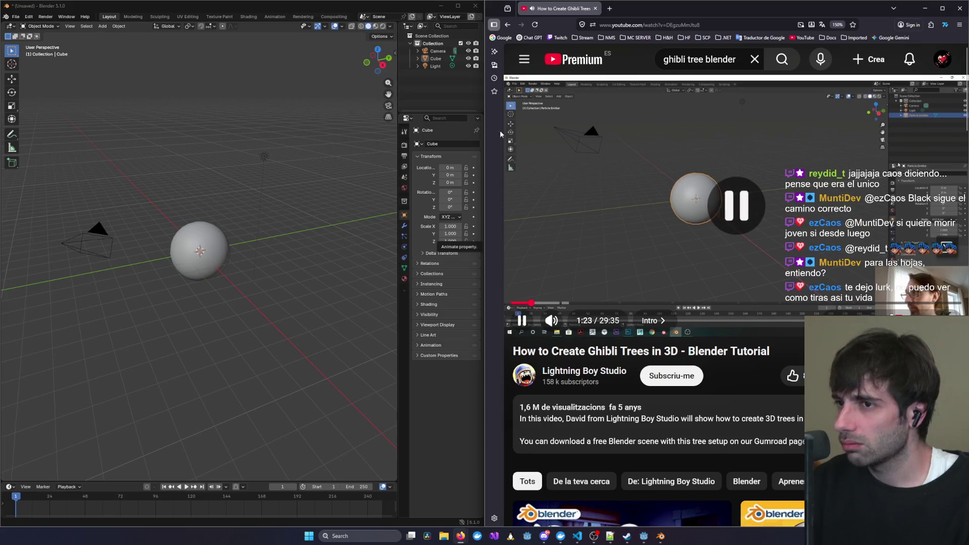
Rename the Cube object to ParticleEmitter in the Outliner.
{"action": "left_click", "coordinate": [435, 59]}
{"action": "double_click", "coordinate": [435, 58]}
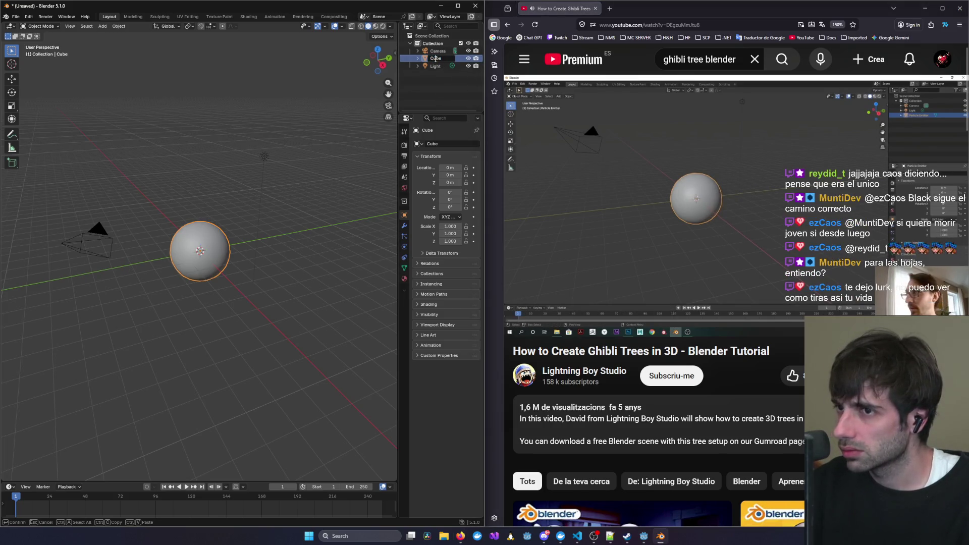
{"action": "type", "text": "part"}
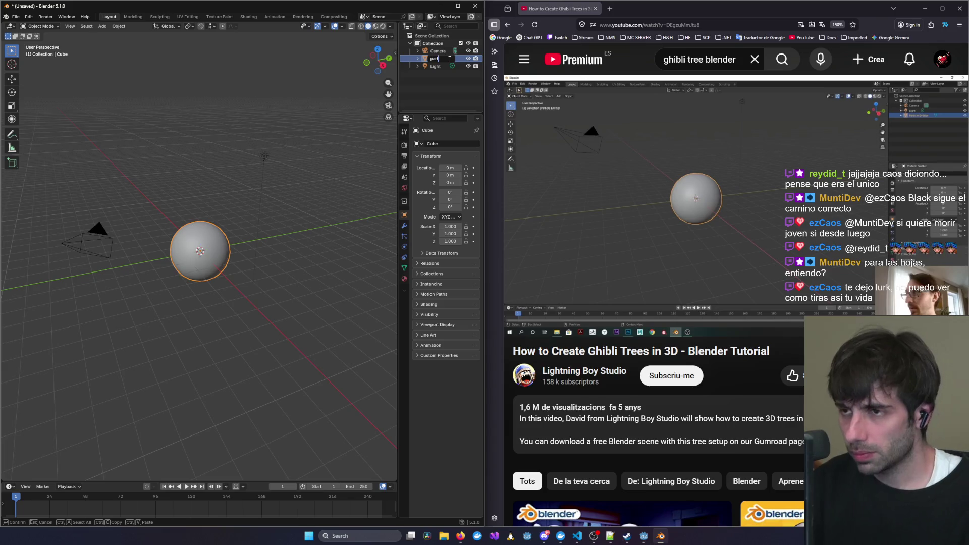
{"action": "type", "text": "icleEmitte"}
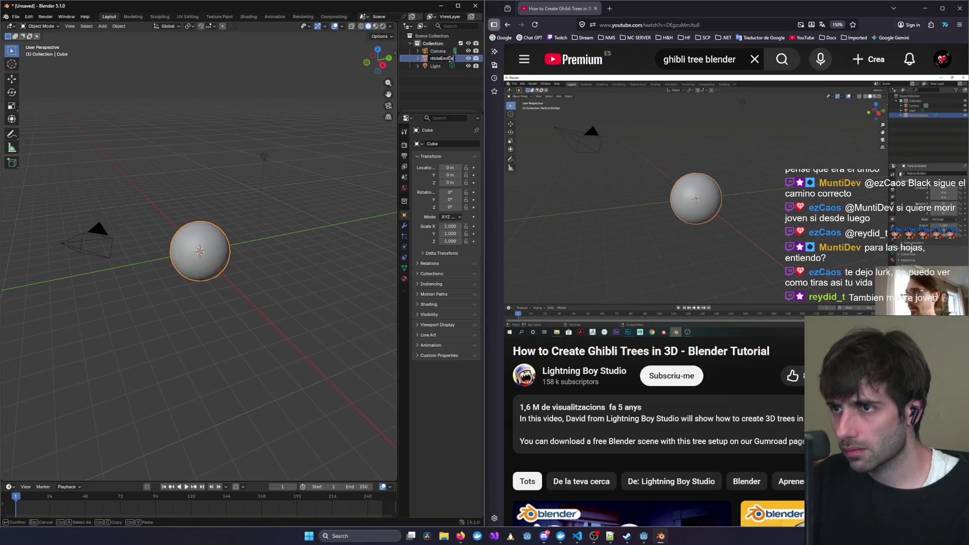
{"action": "key", "text": "Return"}
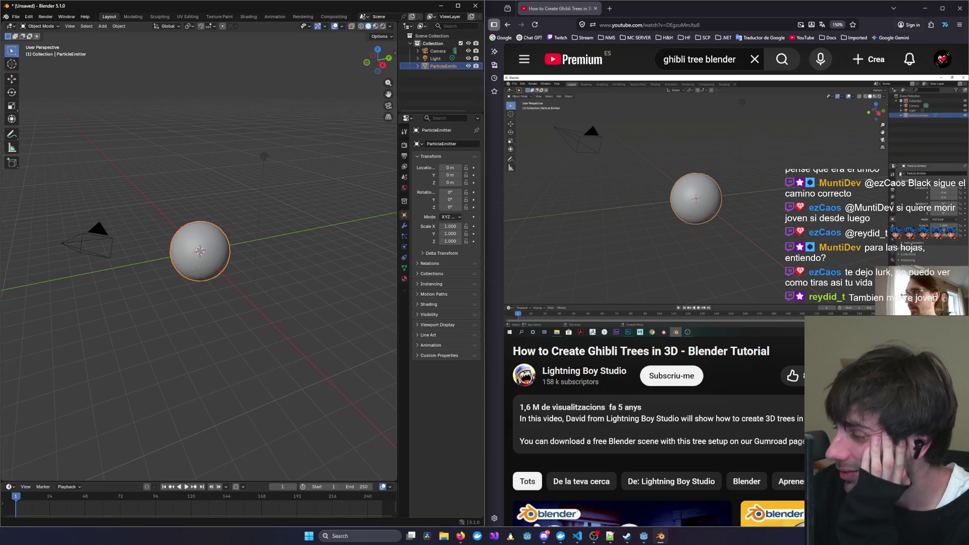
Resume the tutorial and rewind a few seconds to rewatch the emitter setup.
{"action": "left_click", "coordinate": [763, 207]}
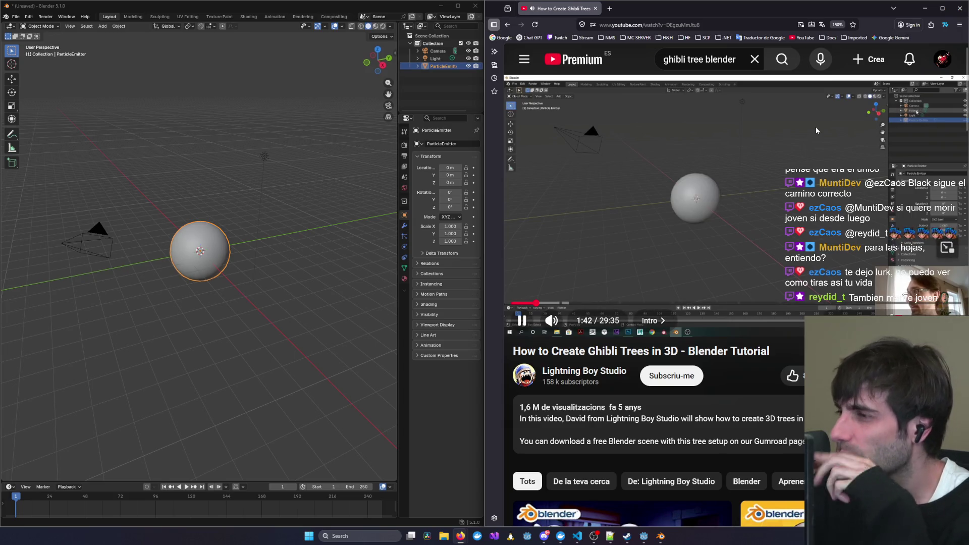
{"action": "left_click", "coordinate": [790, 143]}
{"action": "key", "text": "Left"}
{"action": "key", "text": "Left"}
{"action": "key", "text": "Left"}
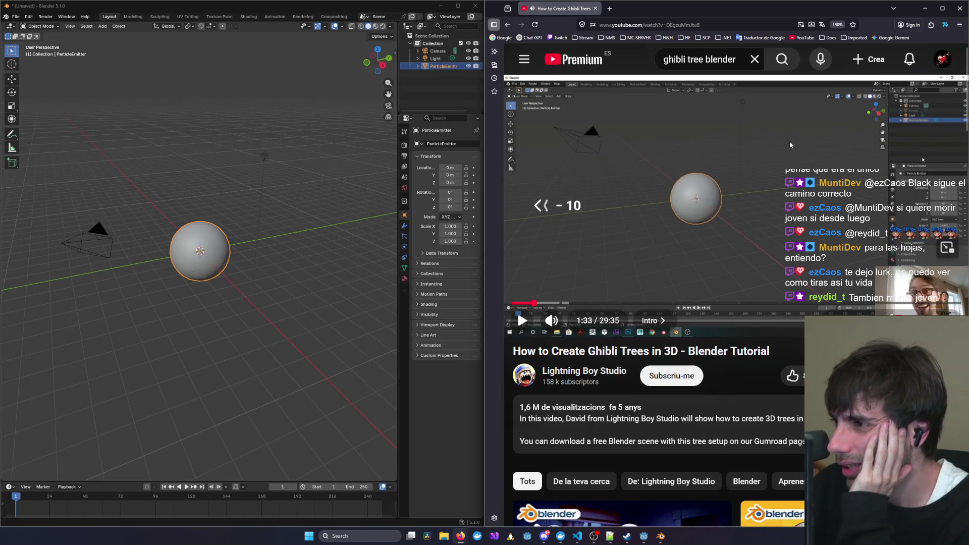
{"action": "left_click", "coordinate": [789, 143]}
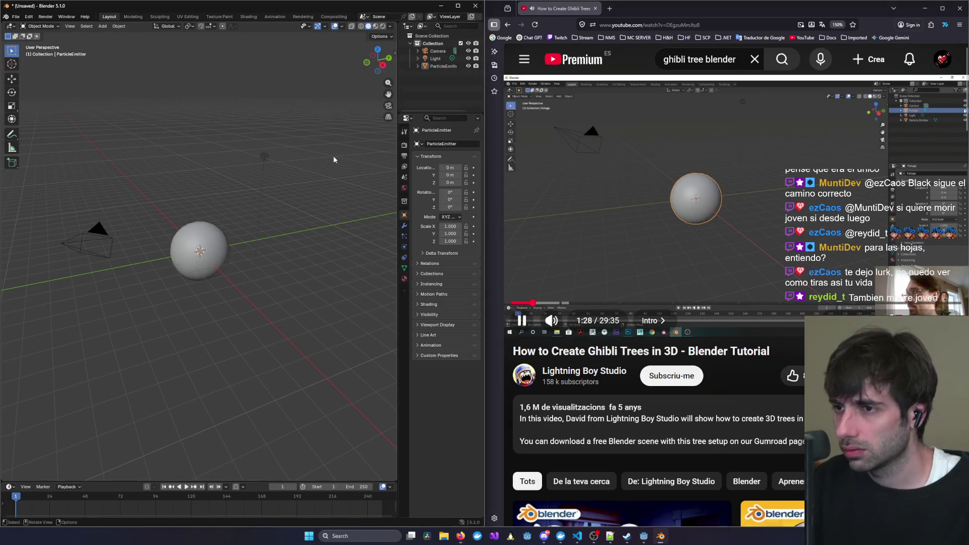
Duplicate the sphere in place, creating ParticleEmitter.001 at the origin.
{"action": "key", "text": "shift+d"}
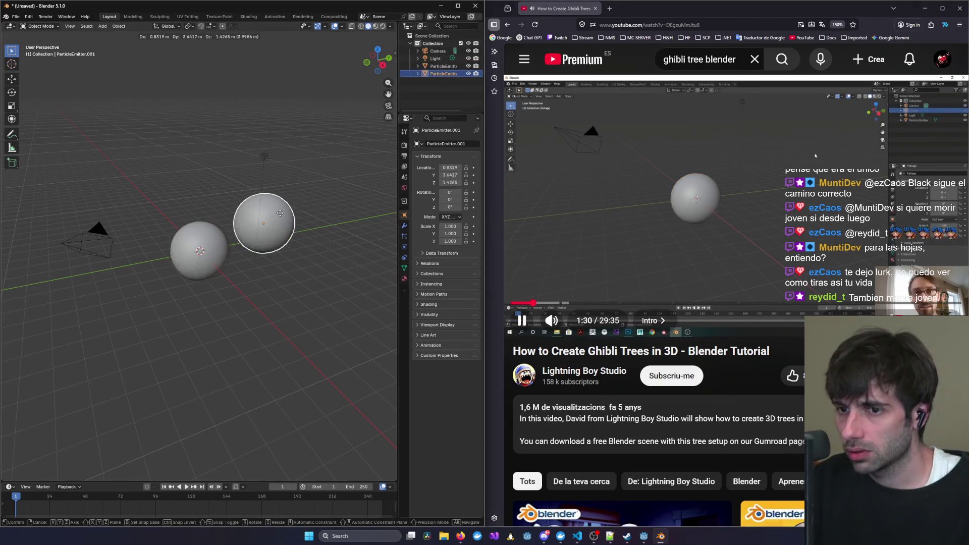
{"action": "key", "text": "Escape"}
{"action": "left_click", "coordinate": [444, 75]}
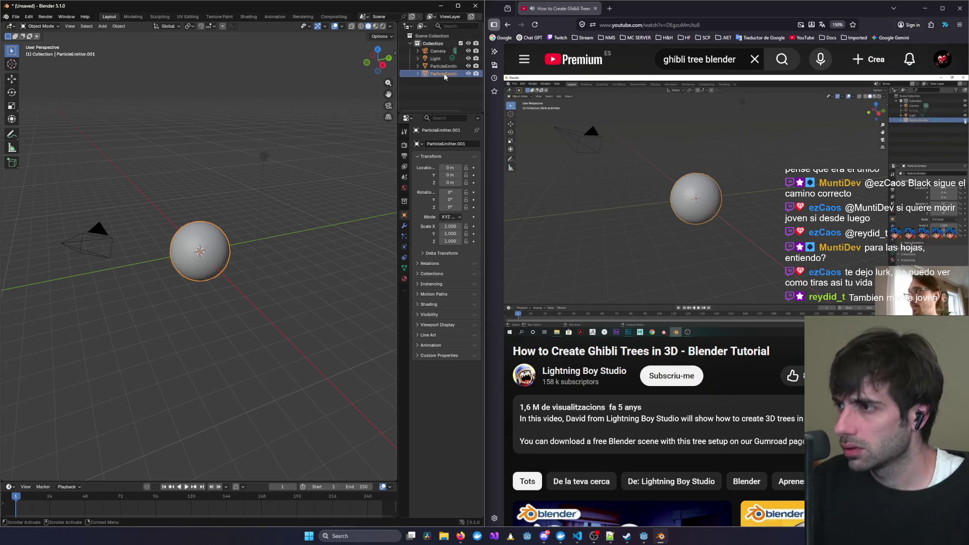
{"action": "left_click", "coordinate": [437, 59]}
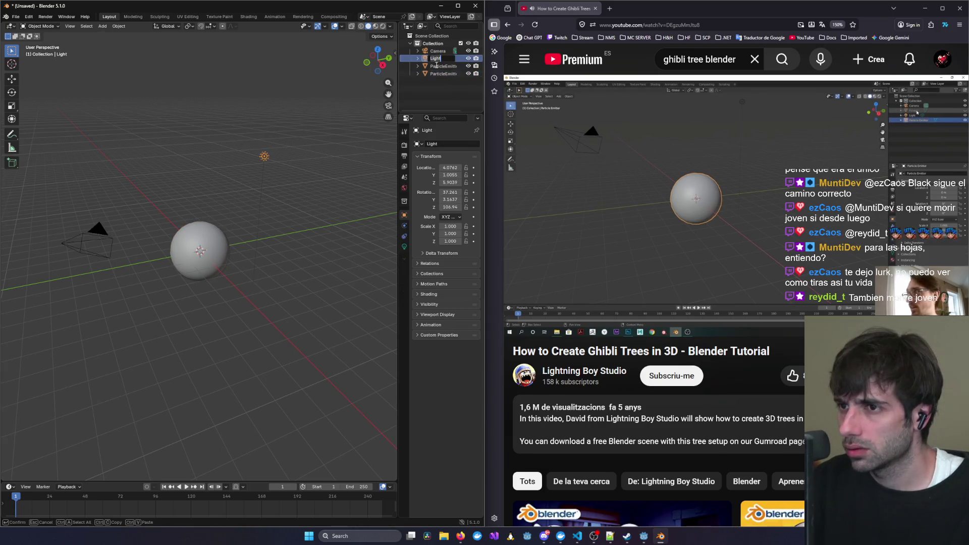
Rename the original sphere to Foliage and deselect everything.
{"action": "left_click", "coordinate": [442, 67]}
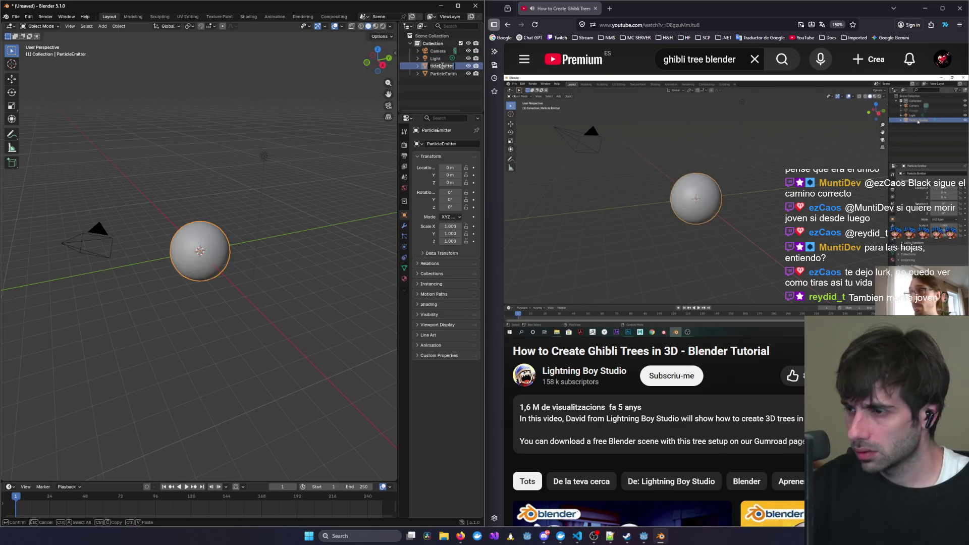
{"action": "double_click", "coordinate": [442, 66]}
{"action": "type", "text": "ge"}
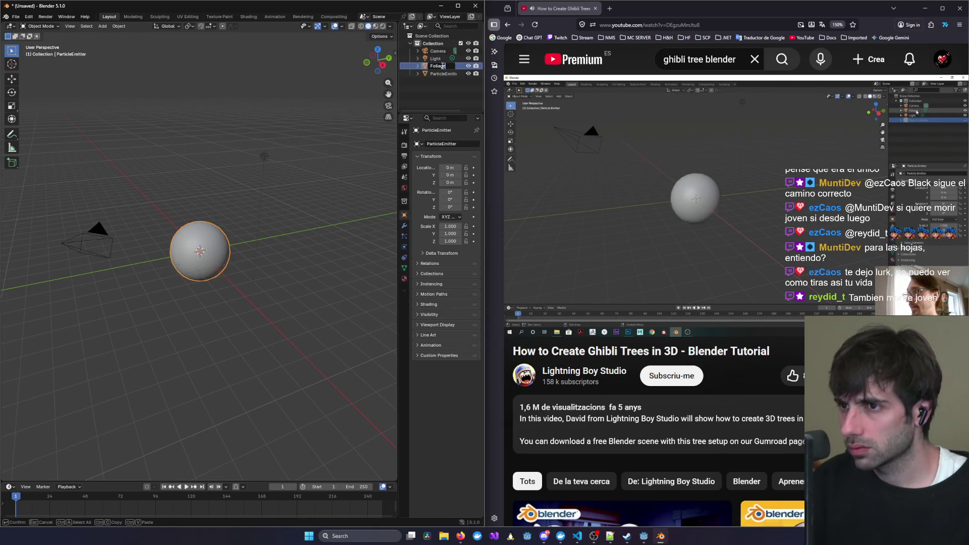
{"action": "key", "text": "Return"}
{"action": "key", "text": "alt+a"}
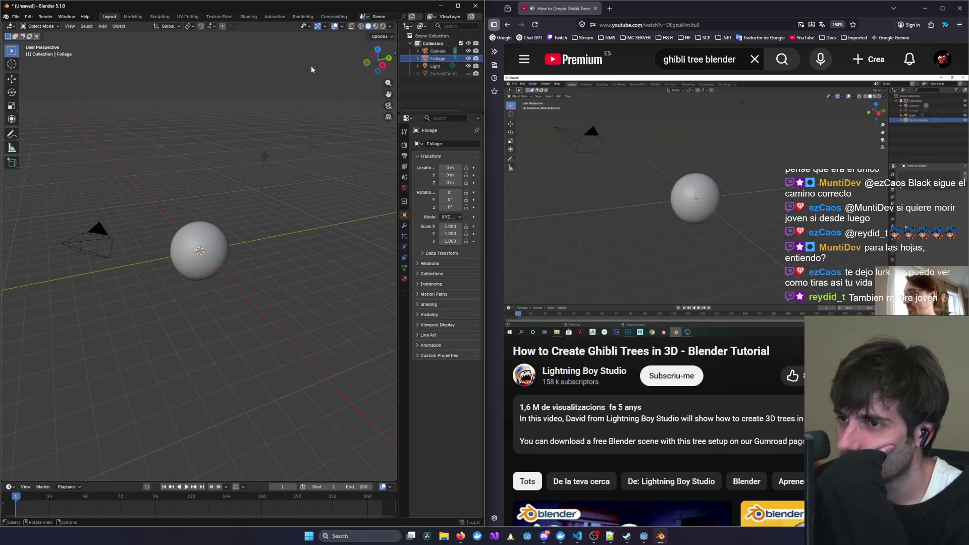
Select ParticleEmitter.001 and show its particle settings while following the tutorial.
{"action": "left_click", "coordinate": [433, 73]}
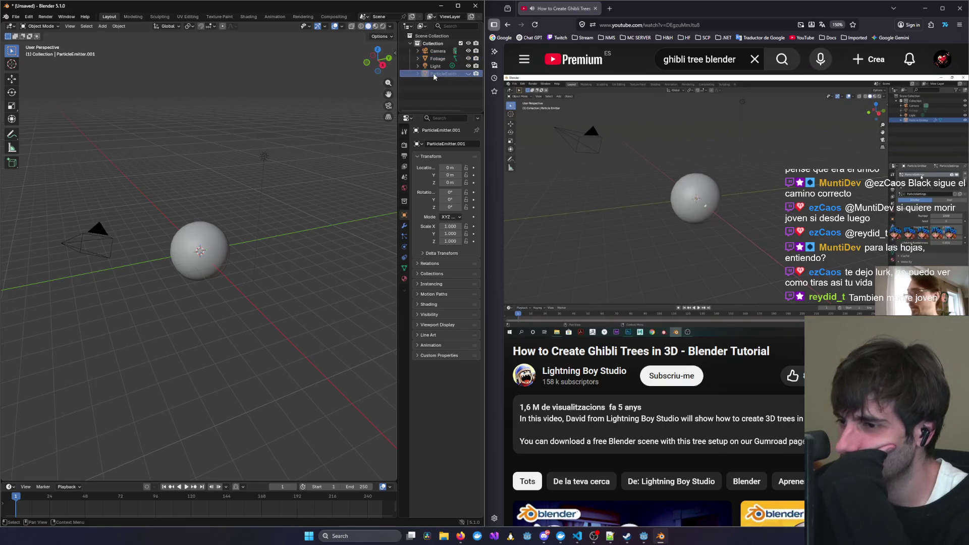
{"action": "left_click", "coordinate": [723, 204]}
{"action": "key", "text": "Left"}
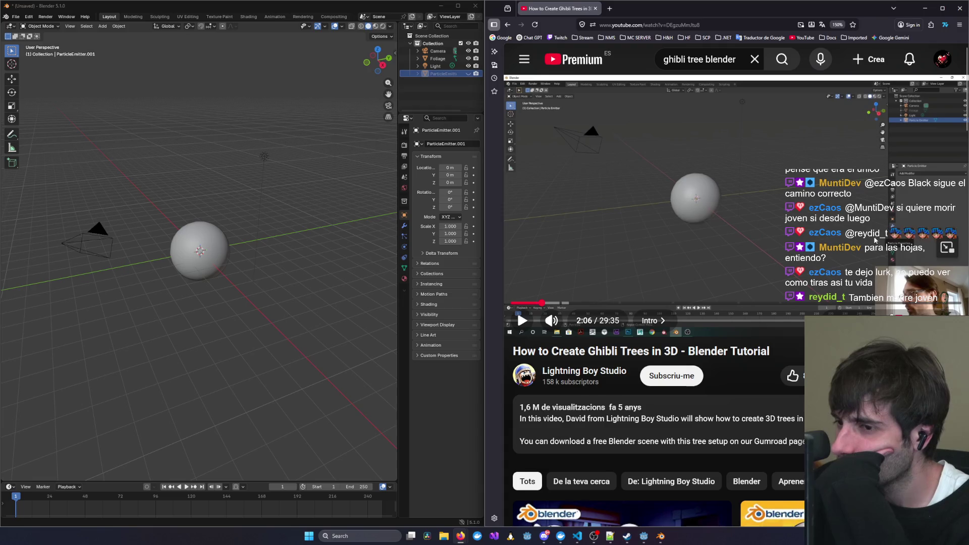
{"action": "left_click", "coordinate": [403, 236]}
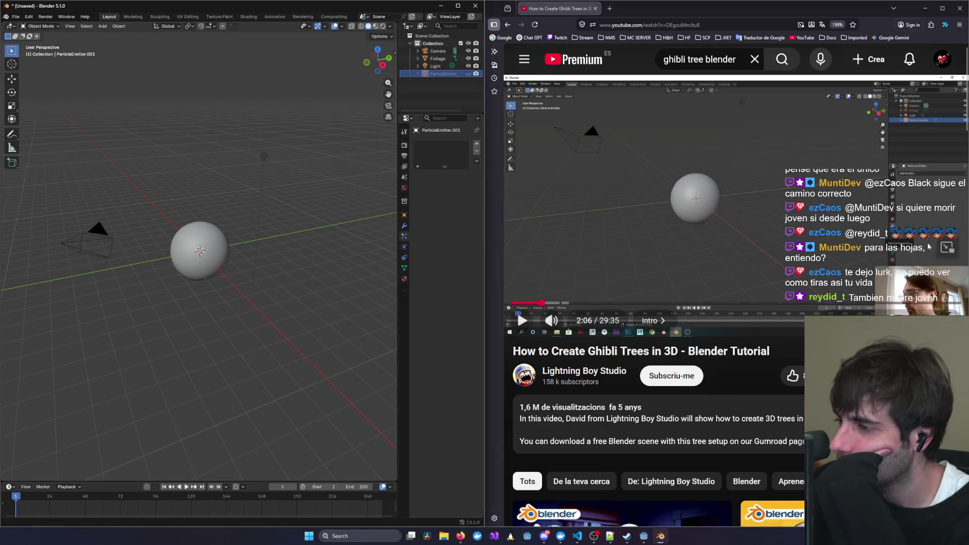
{"action": "left_click", "coordinate": [865, 239]}
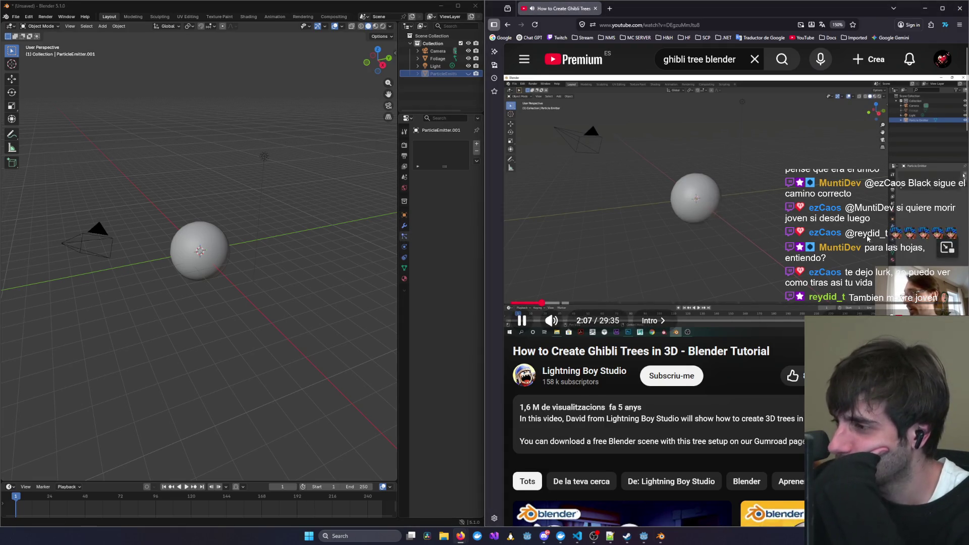
{"action": "left_click", "coordinate": [866, 237]}
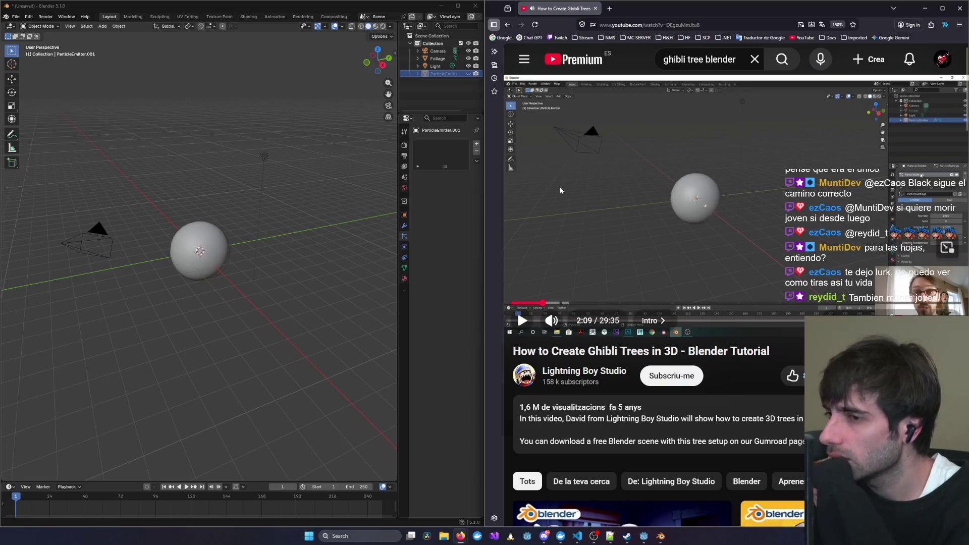
Add a particle system to ParticleEmitter.001 named '1st Step'.
{"action": "left_click", "coordinate": [476, 145]}
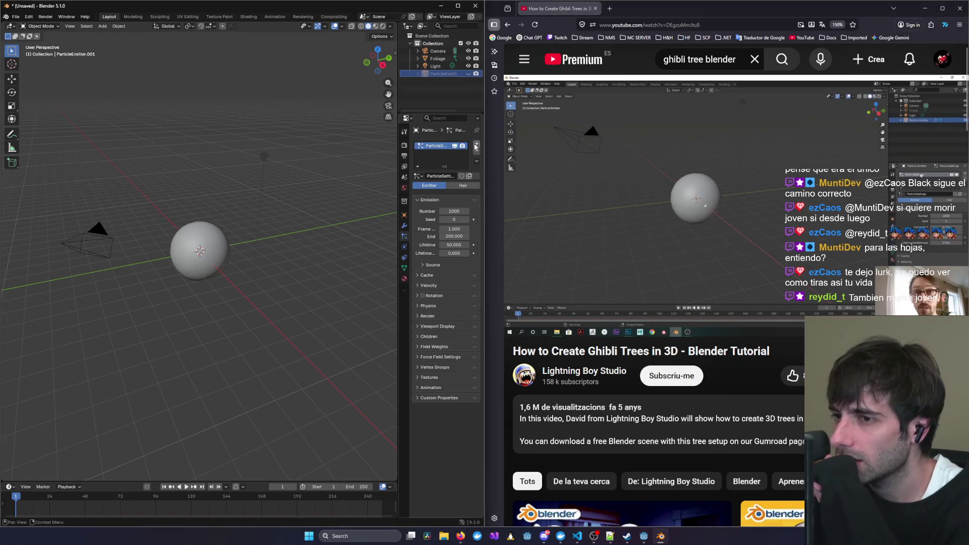
{"action": "left_click", "coordinate": [750, 203]}
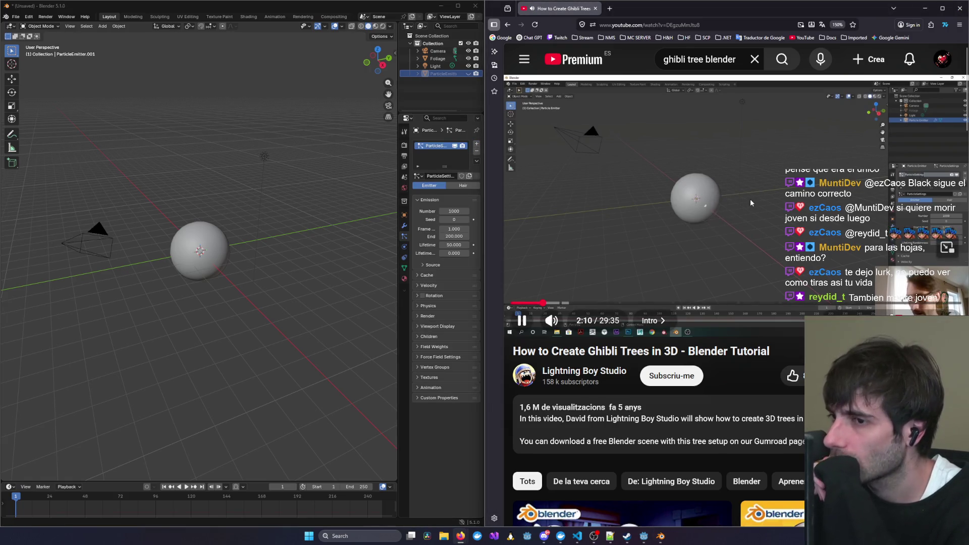
{"action": "double_click", "coordinate": [436, 145]}
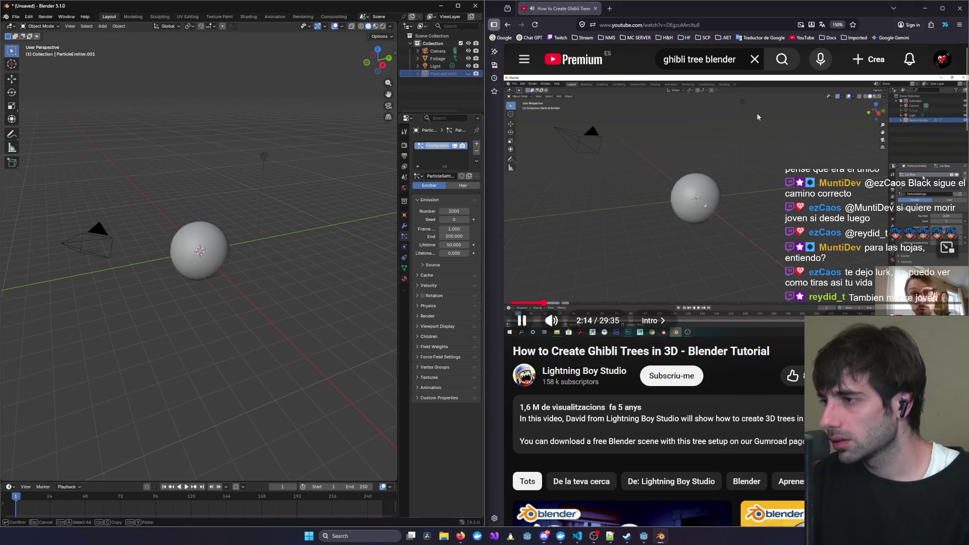
{"action": "type", "text": "1st Step"}
{"action": "key", "text": "Return"}
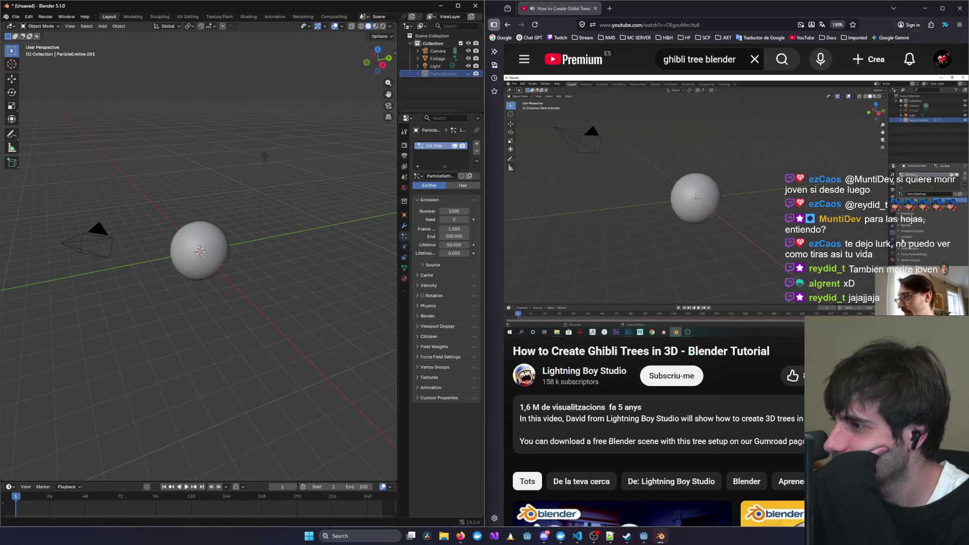
Switch the '1st Step' particle system type to Hair, matching the tutorial.
{"action": "left_click", "coordinate": [713, 207]}
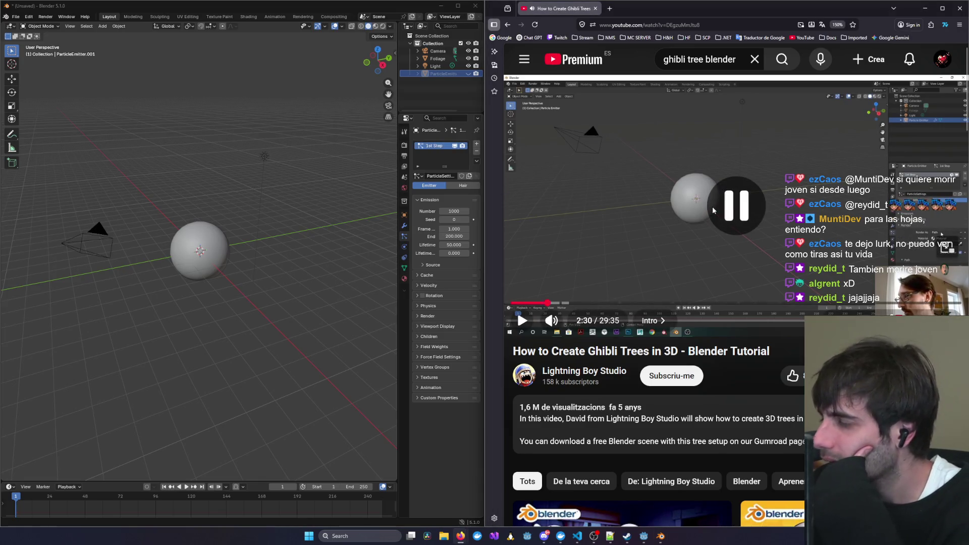
{"action": "key", "text": "Left"}
{"action": "left_click", "coordinate": [712, 207]}
{"action": "key", "text": "Left"}
{"action": "key", "text": "Left"}
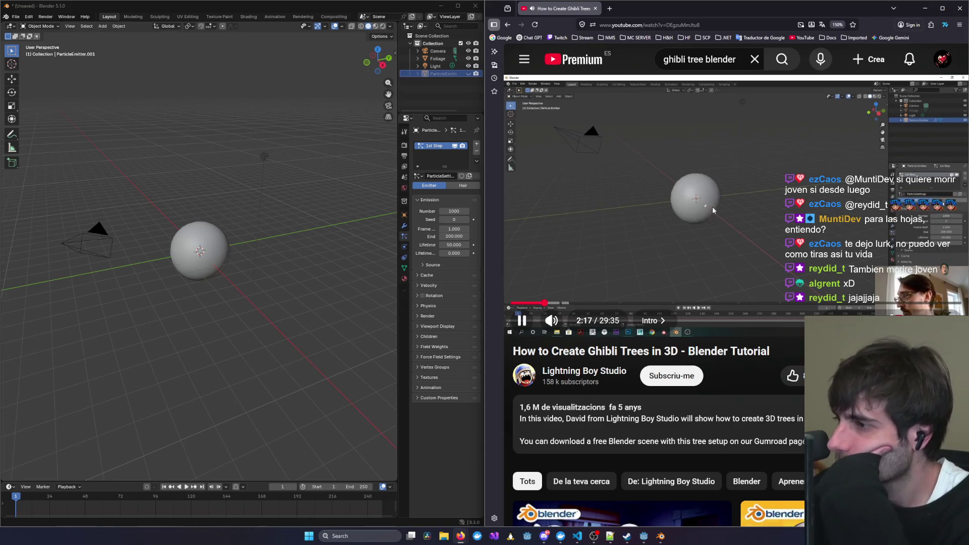
{"action": "left_click", "coordinate": [463, 187]}
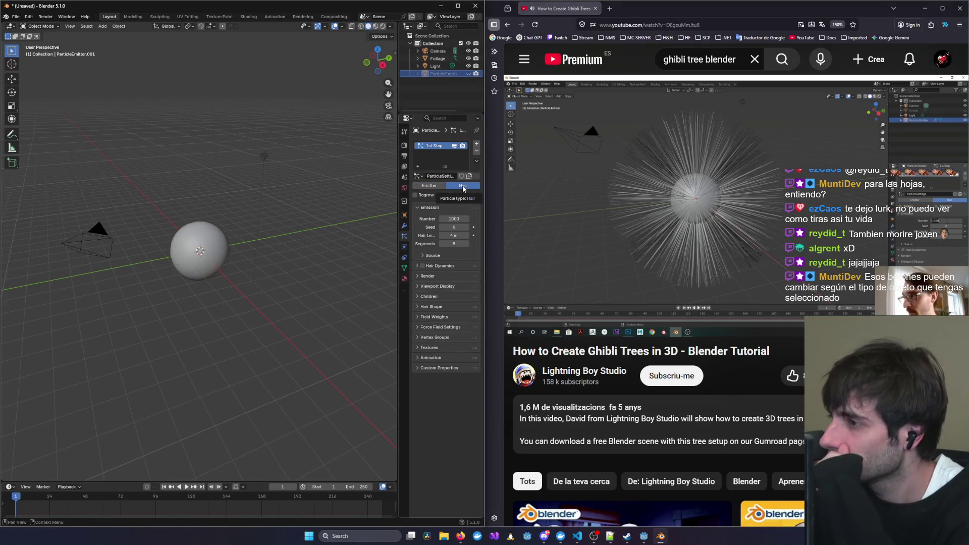
Set the hair particle count to 20 and render the particles as Object.
{"action": "left_click", "coordinate": [455, 220]}
{"action": "type", "text": "20"}
{"action": "key", "text": "Return"}
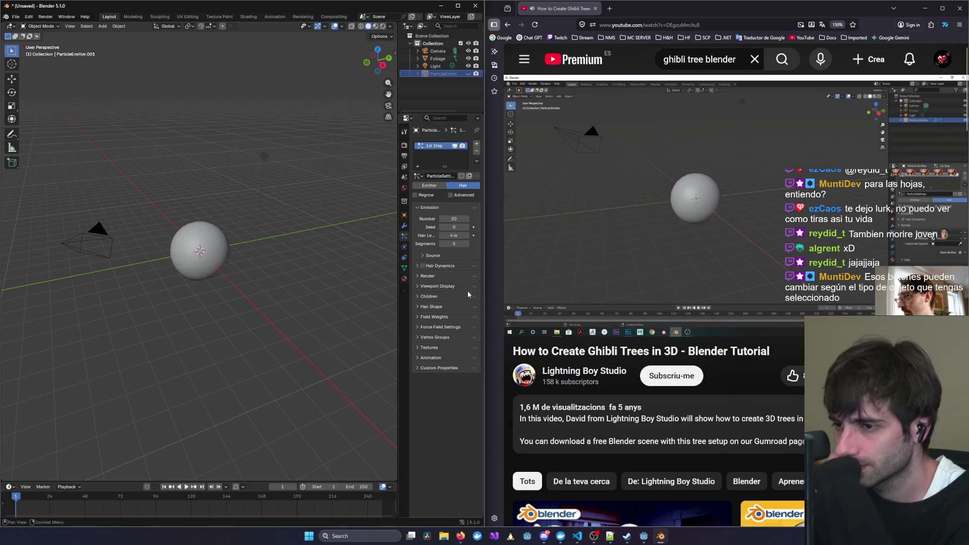
{"action": "left_click", "coordinate": [427, 277]}
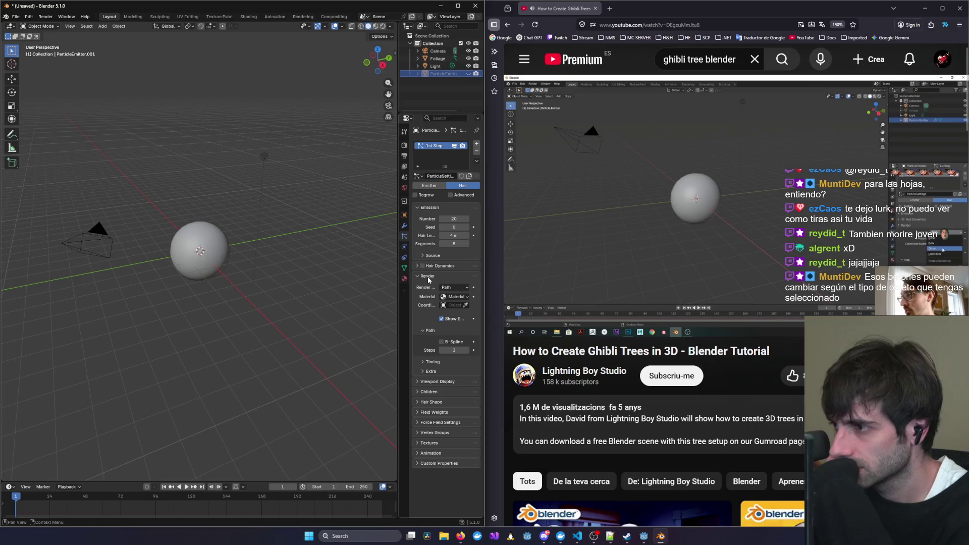
{"action": "left_click", "coordinate": [454, 289]}
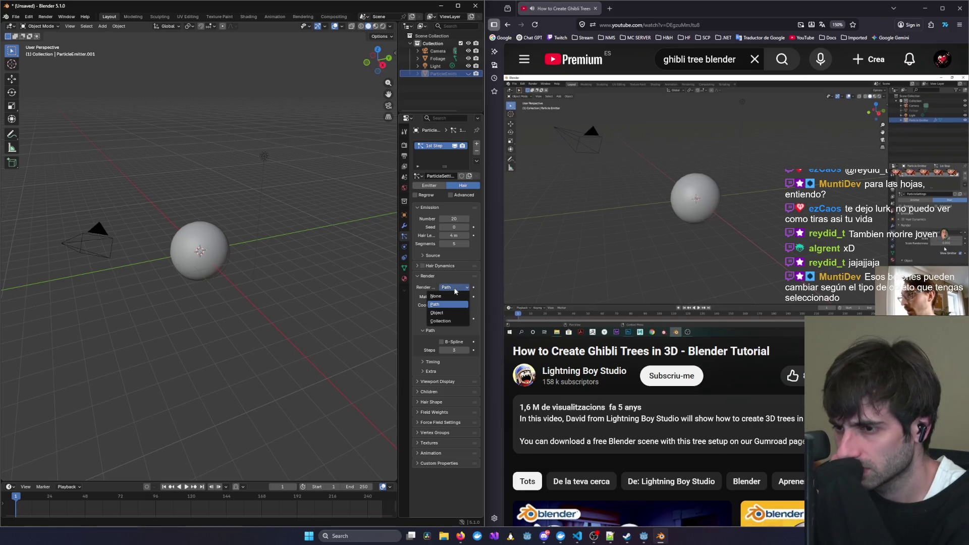
{"action": "left_click", "coordinate": [443, 313]}
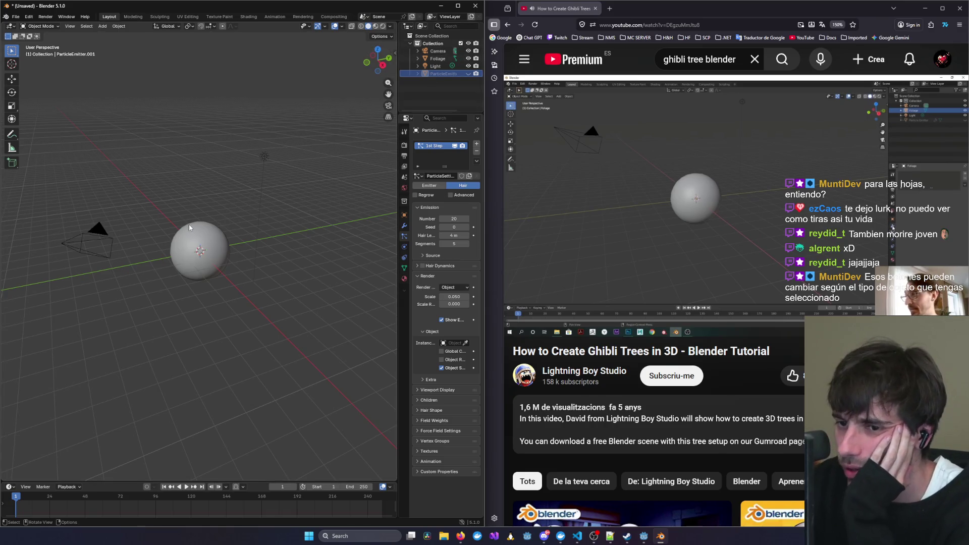
Rewind the tutorial to rewatch the particle render settings.
{"action": "left_click", "coordinate": [718, 277]}
{"action": "key", "text": "Left"}
{"action": "key", "text": "Left"}
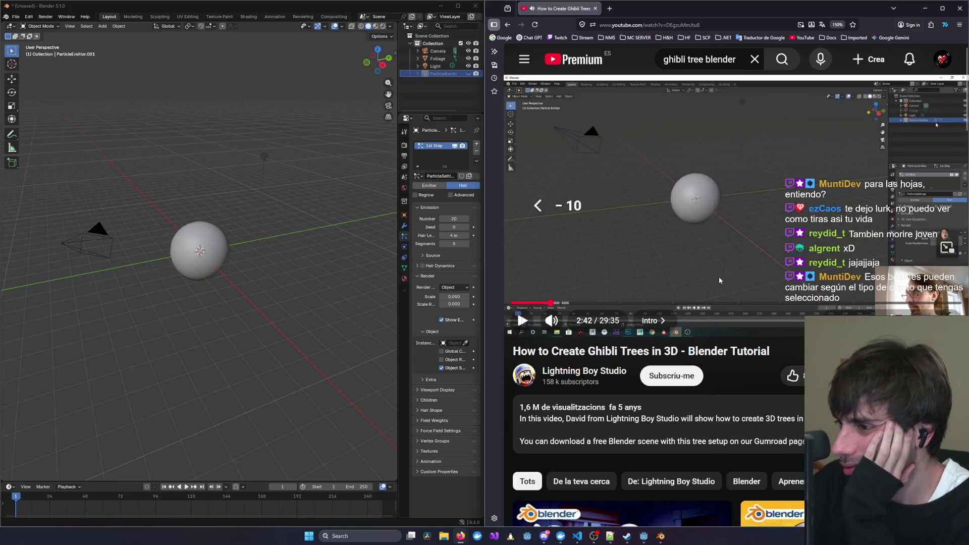
{"action": "key", "text": "space"}
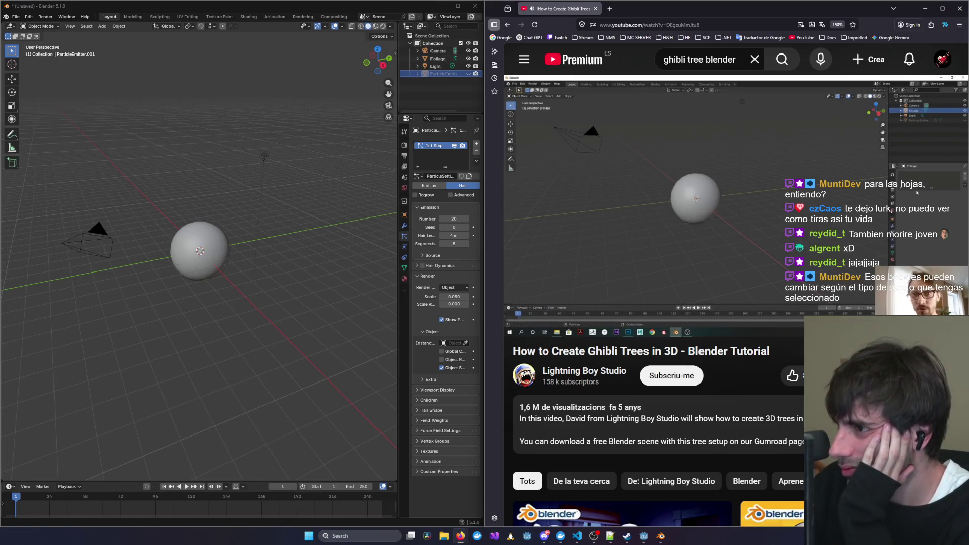
{"action": "key", "text": "Left"}
{"action": "key", "text": "Left"}
{"action": "key", "text": "Left"}
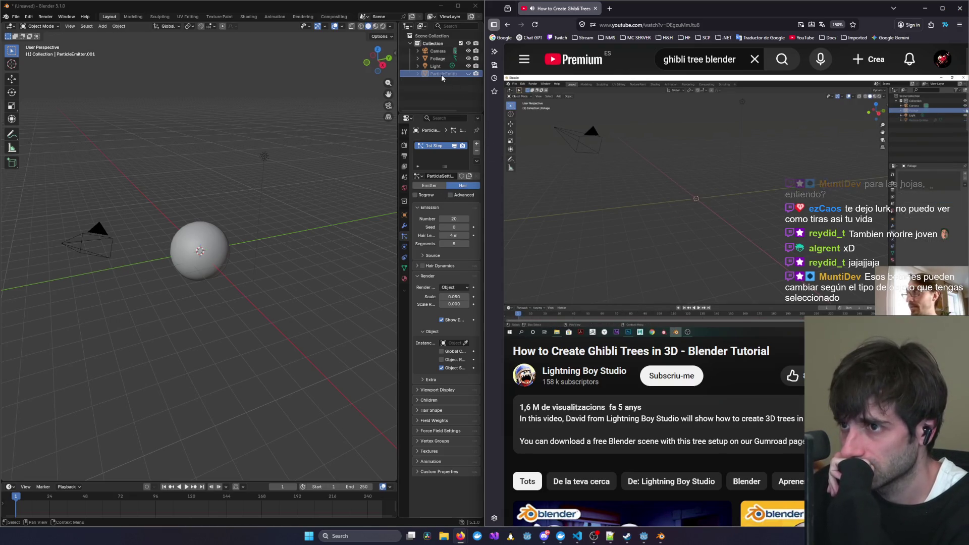
Add a Particle Instance modifier to the Foliage sphere.
{"action": "left_click", "coordinate": [437, 58]}
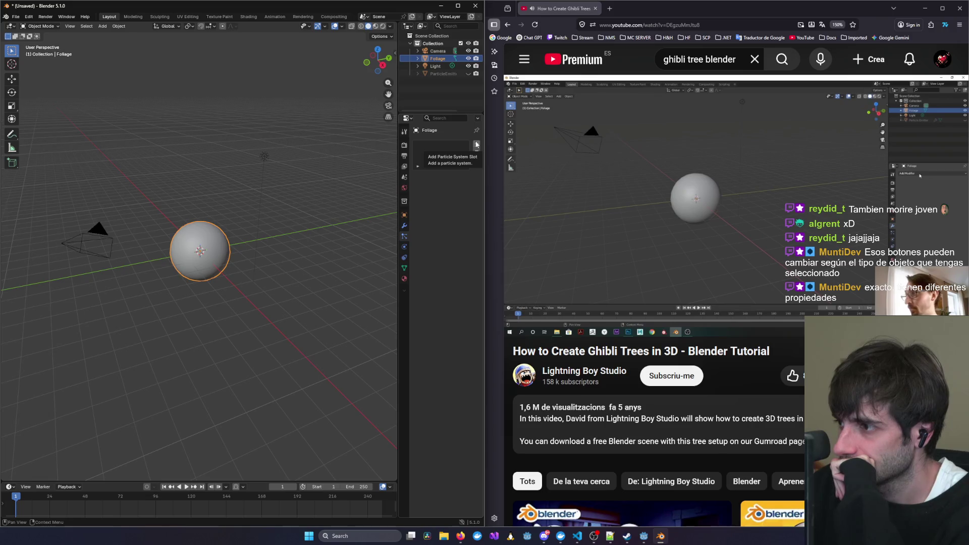
{"action": "left_click", "coordinate": [404, 225]}
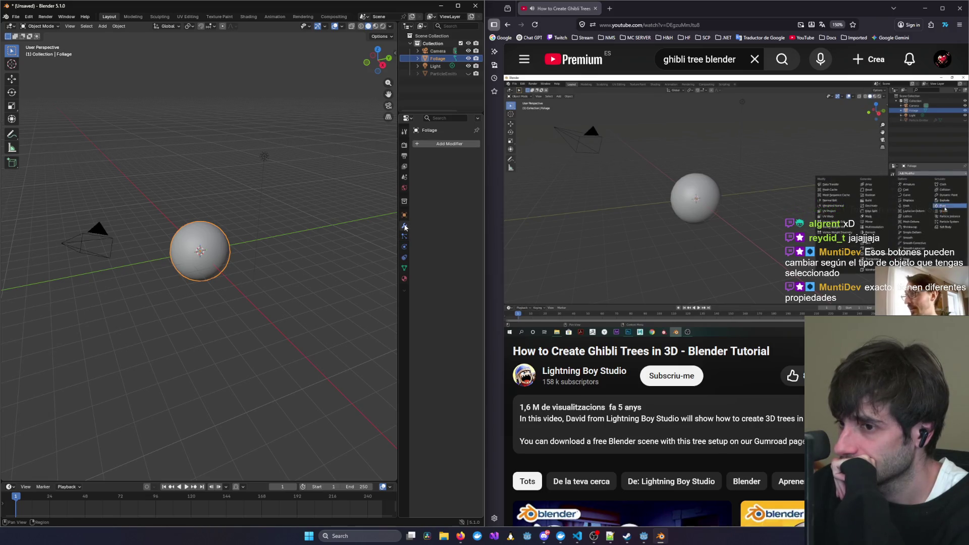
{"action": "left_click", "coordinate": [466, 141]}
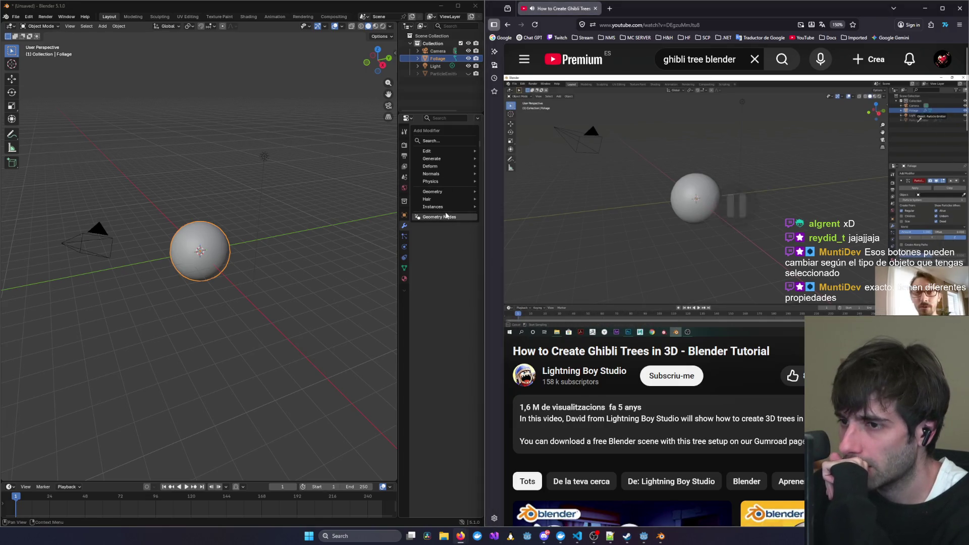
{"action": "mouse_move", "coordinate": [447, 208]}
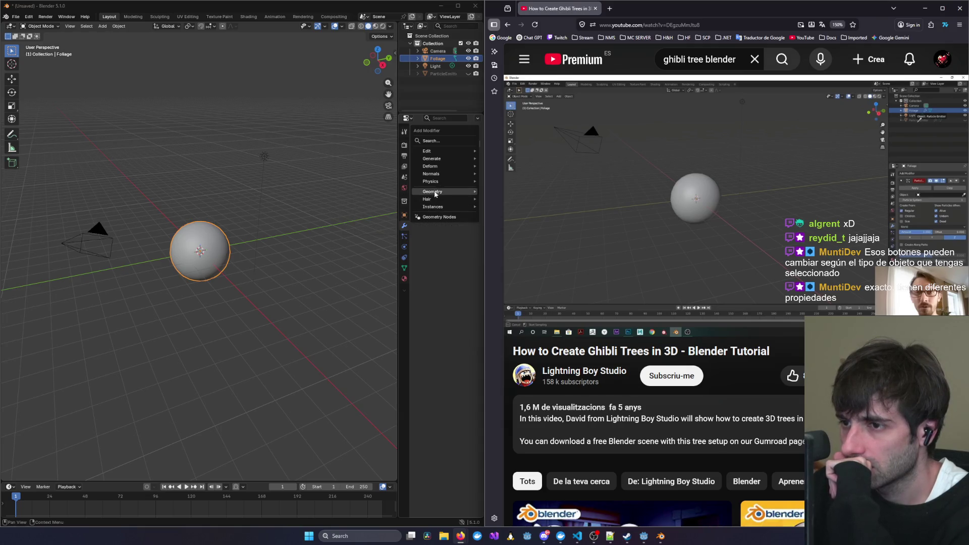
{"action": "left_click", "coordinate": [433, 139]}
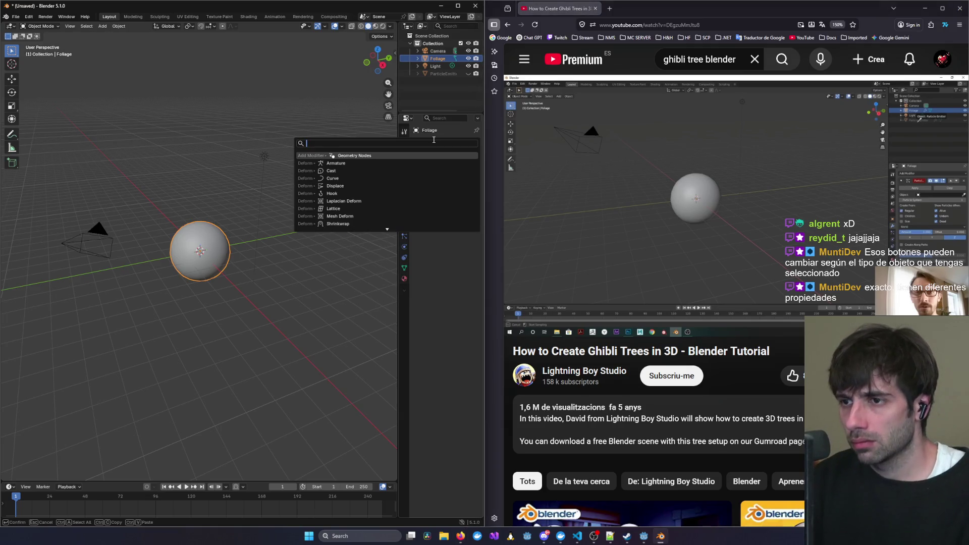
{"action": "type", "text": "Partic"}
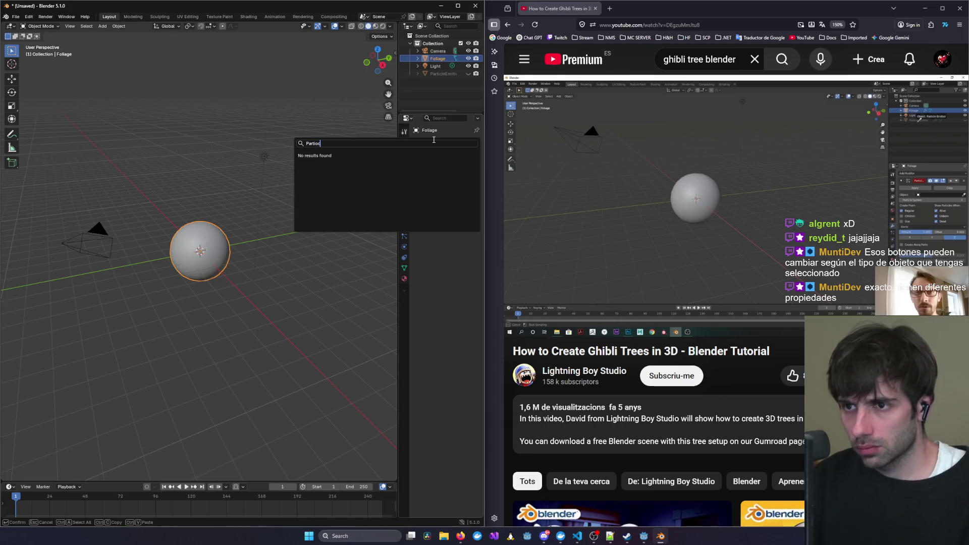
{"action": "key", "text": "Down"}
{"action": "key", "text": "Return"}
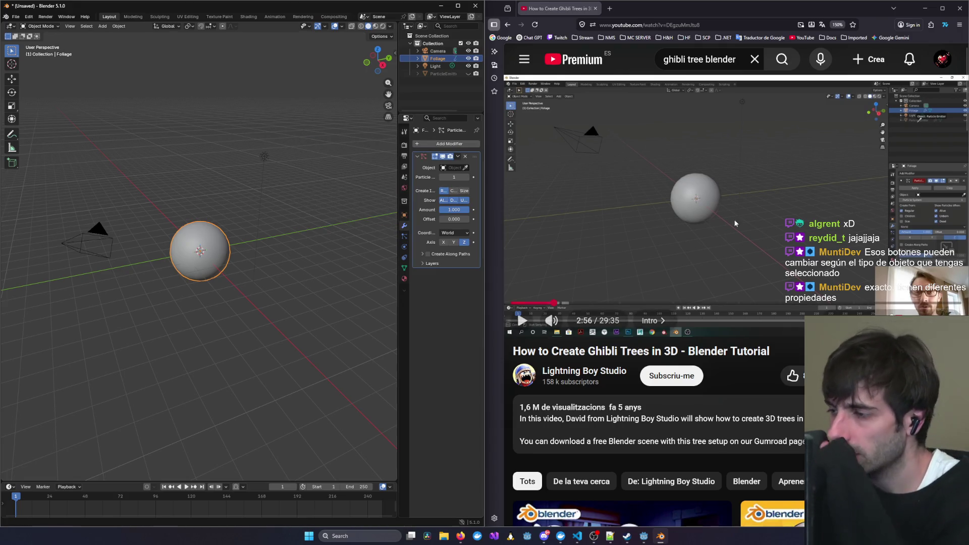
Set the Particle Instance source object to ParticleEmitter.001, scattering spheres into a cluster.
{"action": "left_click", "coordinate": [758, 210]}
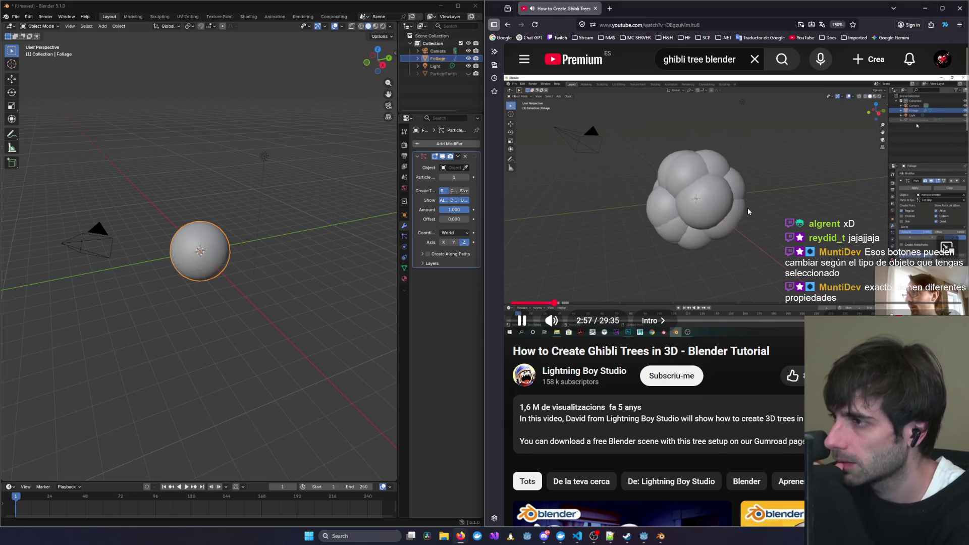
{"action": "key", "text": "Left"}
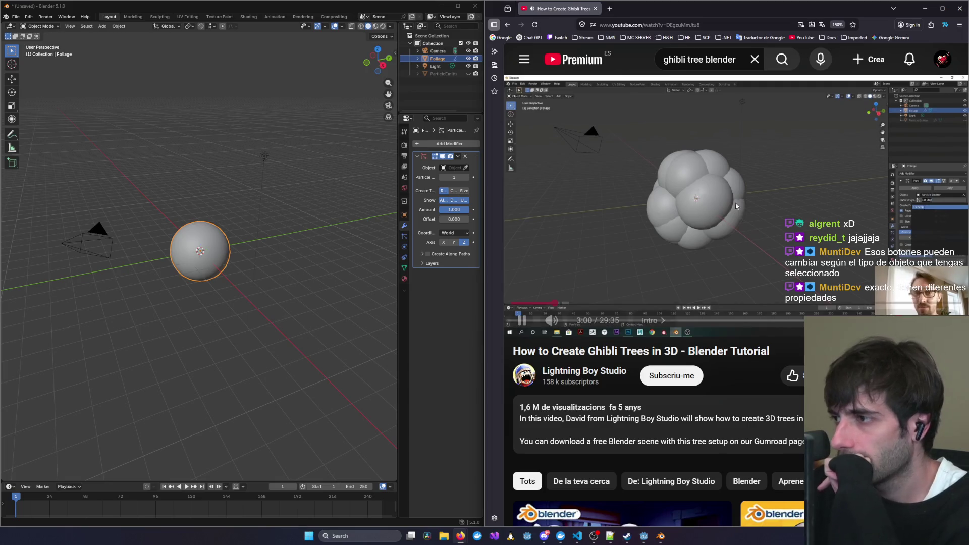
{"action": "left_click", "coordinate": [520, 237]}
{"action": "left_click", "coordinate": [466, 168]}
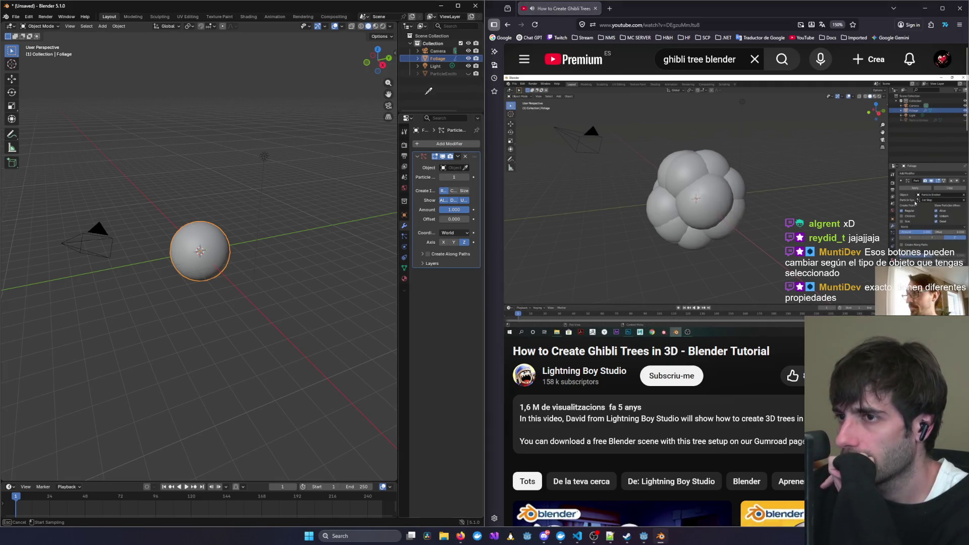
{"action": "left_click", "coordinate": [446, 73]}
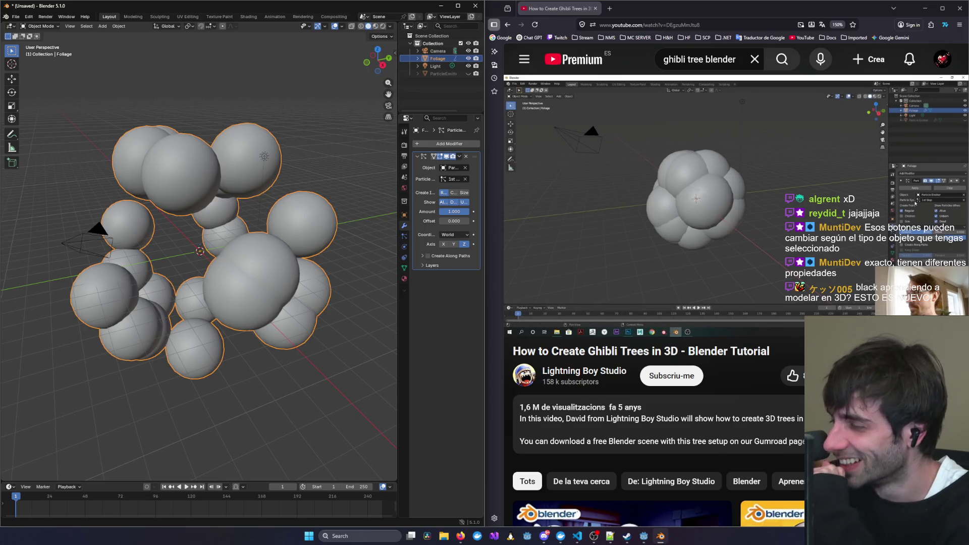
{"action": "left_click", "coordinate": [631, 265]}
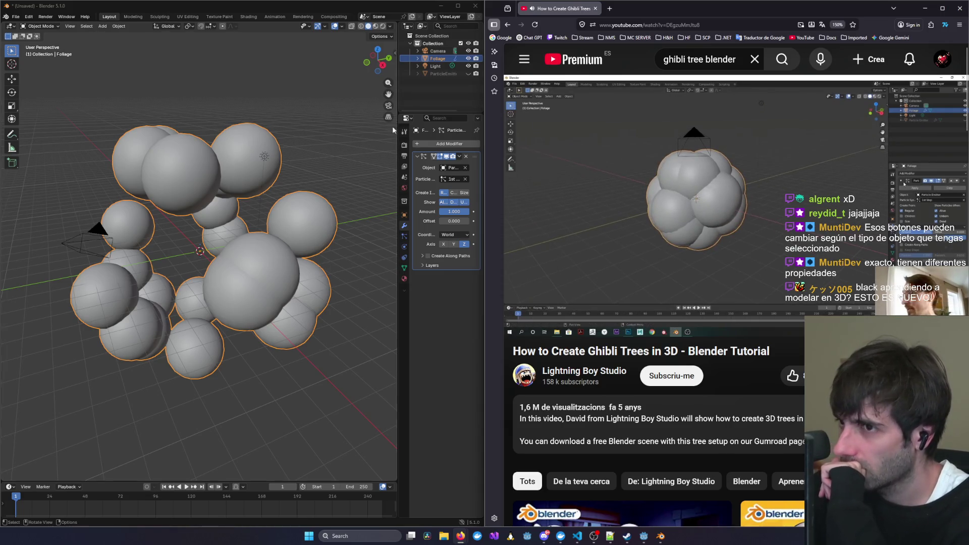
{"action": "left_click", "coordinate": [432, 73]}
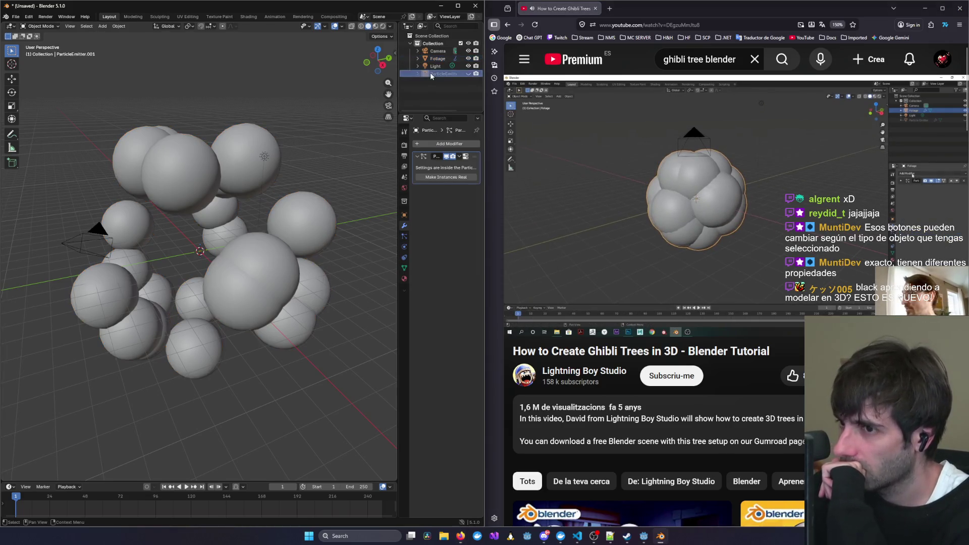
Drag the emitter's Hair Length down to 0 m and orbit to view the tight clump.
{"action": "left_click", "coordinate": [404, 236]}
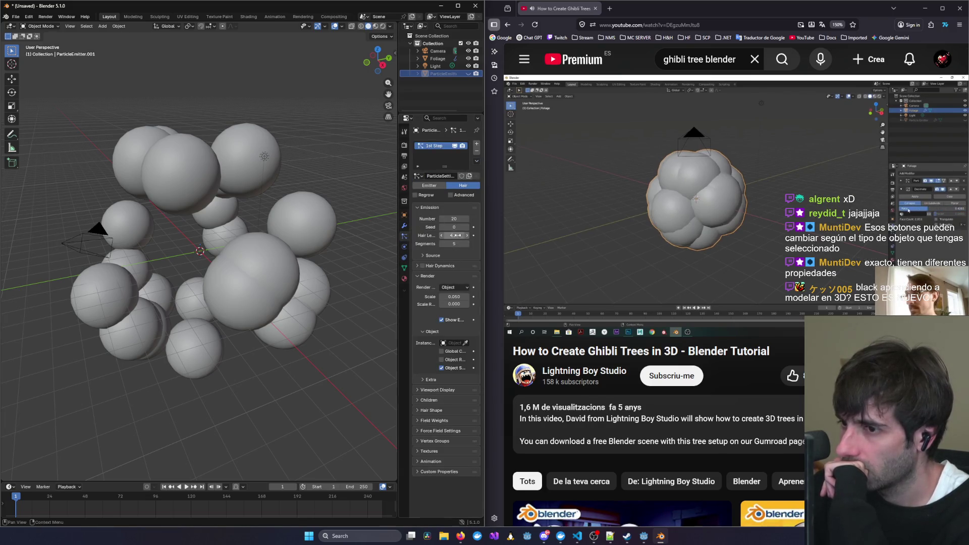
{"action": "left_click_drag", "start_coordinate": [456, 235], "coordinate": [411, 235]}
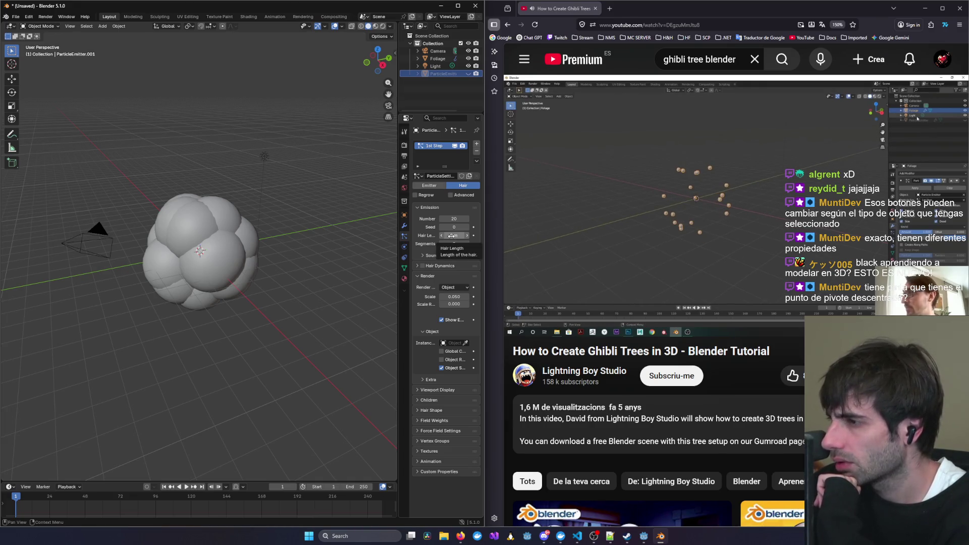
{"action": "left_click", "coordinate": [749, 205]}
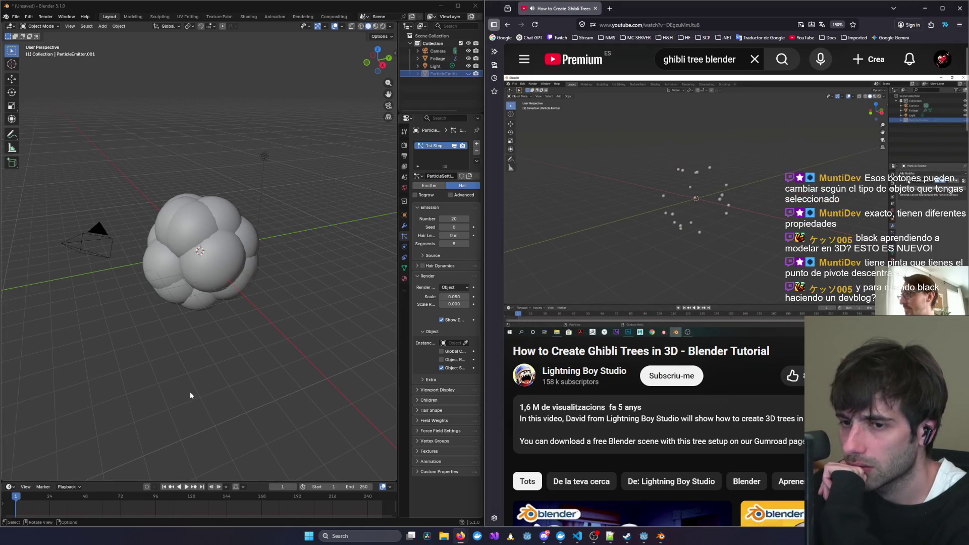
{"action": "mouse_move", "coordinate": [190, 391]}
{"action": "middle_mouse_down"}
{"action": "mouse_move", "coordinate": [124, 339]}
{"action": "mouse_move", "coordinate": [304, 359]}
{"action": "mouse_move", "coordinate": [268, 414]}
{"action": "mouse_move", "coordinate": [203, 394]}
{"action": "mouse_move", "coordinate": [192, 318]}
{"action": "mouse_move", "coordinate": [227, 303]}
{"action": "middle_mouse_up"}
Rewind the tutorial several times to rewatch the previous section.
{"action": "left_click", "coordinate": [743, 215]}
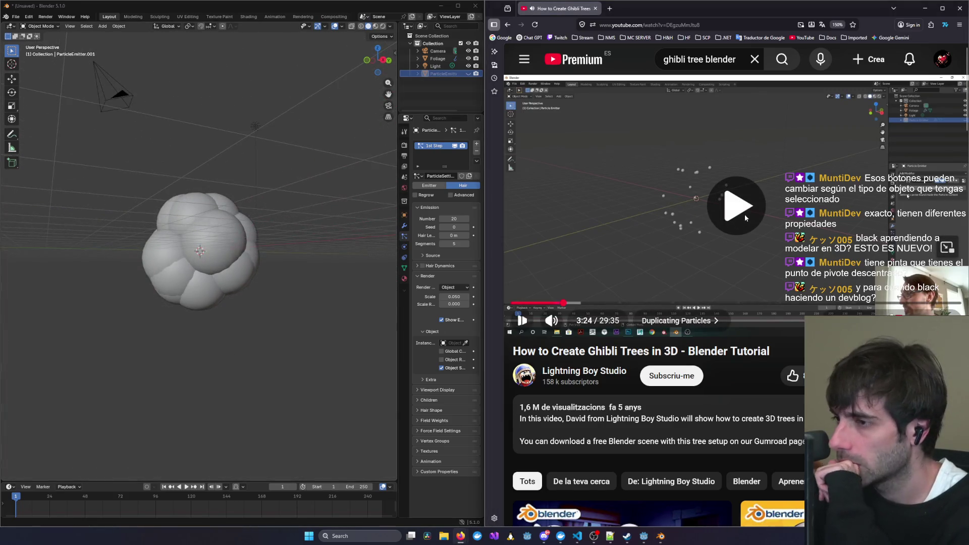
{"action": "key", "text": "Left"}
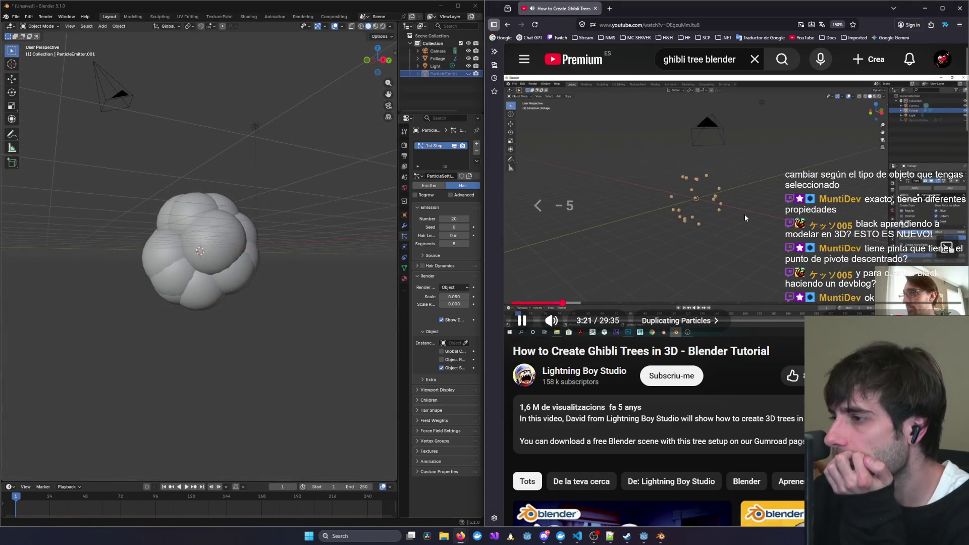
{"action": "key", "text": "Left"}
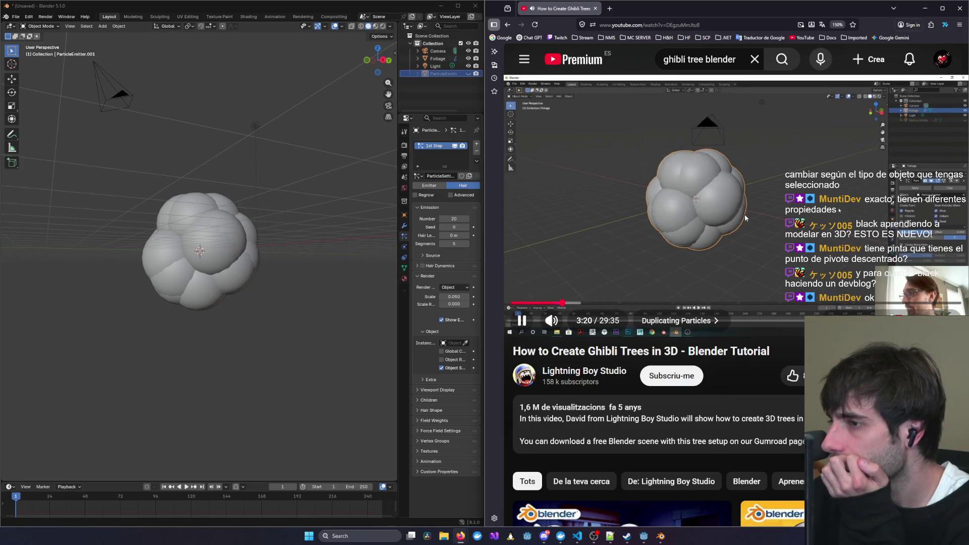
{"action": "key", "text": "Left"}
{"action": "key", "text": "Left"}
{"action": "key", "text": "Left"}
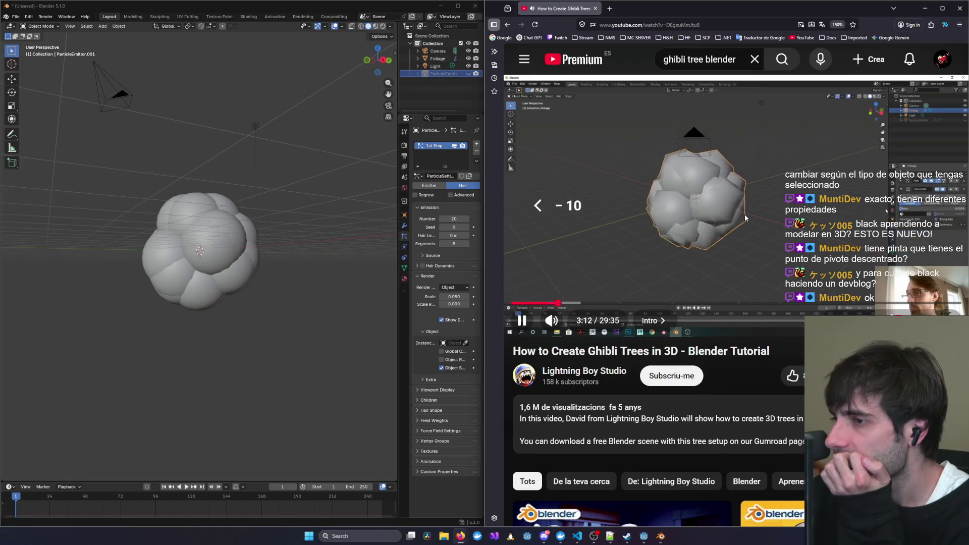
{"action": "key", "text": "Left"}
{"action": "key", "text": "Left"}
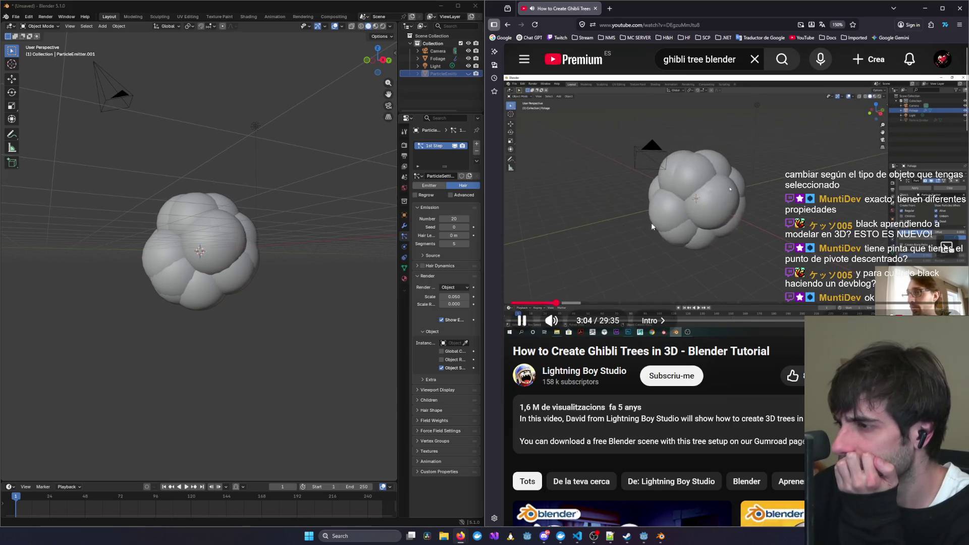
Reselect Foliage to show its modifiers, then rewind and play the tutorial full screen.
{"action": "left_click", "coordinate": [437, 59]}
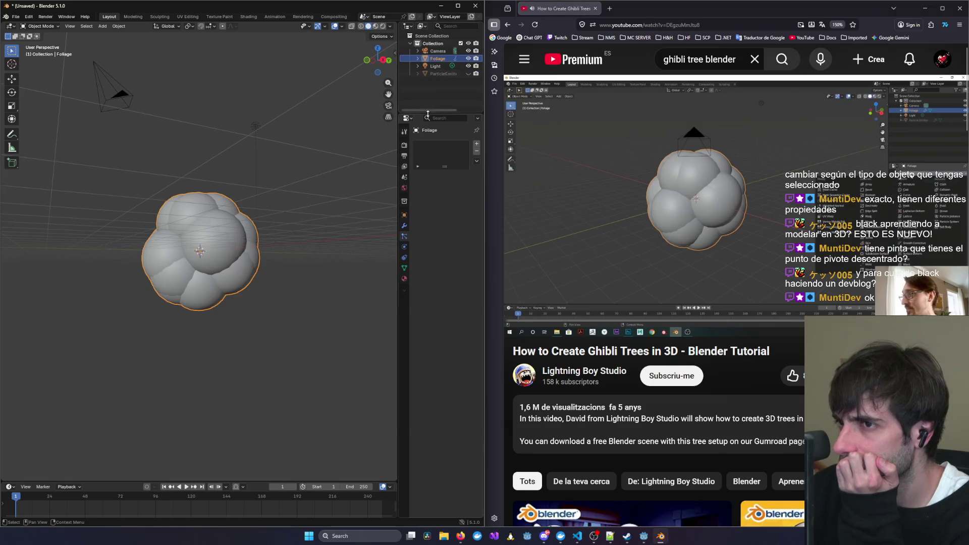
{"action": "left_click", "coordinate": [404, 227]}
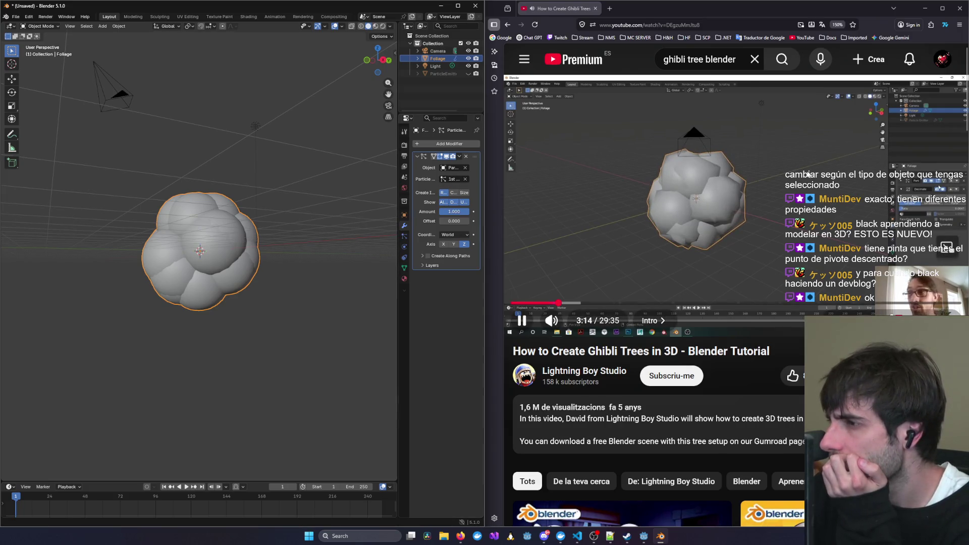
{"action": "left_click", "coordinate": [808, 175]}
{"action": "key", "text": "Left"}
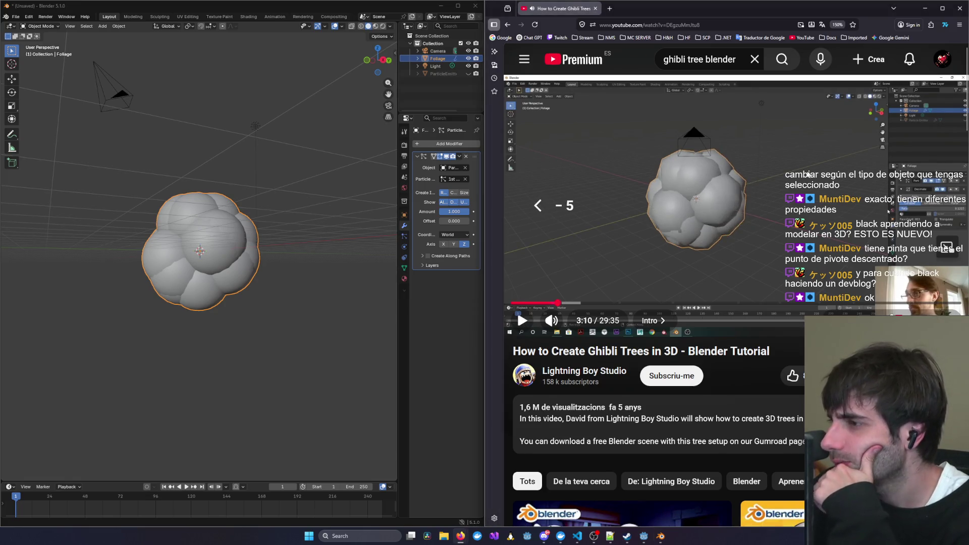
{"action": "key", "text": "Left"}
{"action": "key", "text": "Left"}
{"action": "key", "text": "Left"}
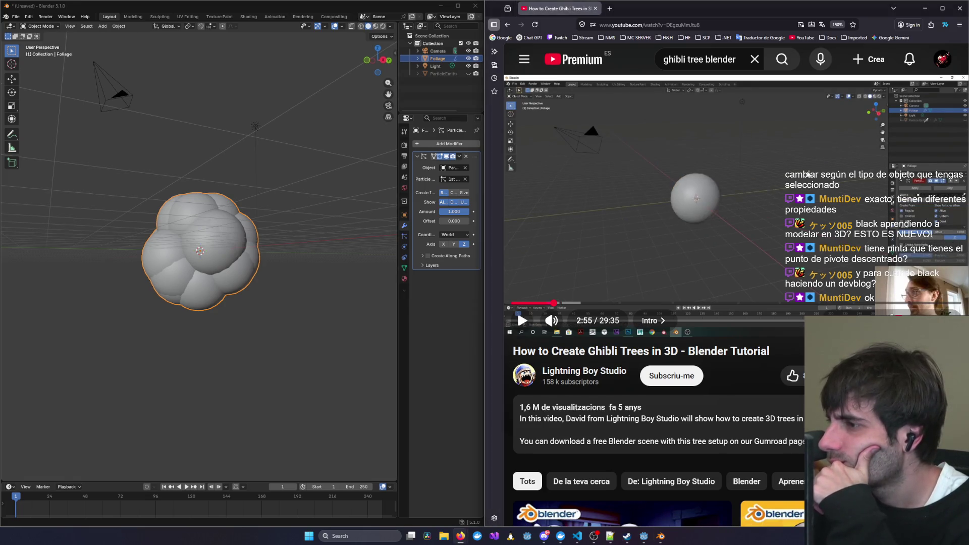
{"action": "left_click", "coordinate": [808, 174]}
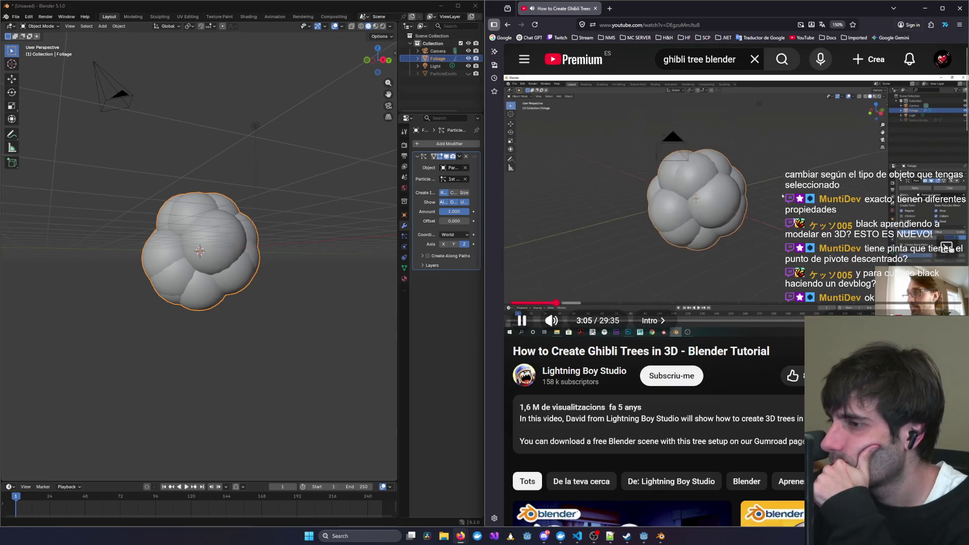
{"action": "key", "text": "f"}
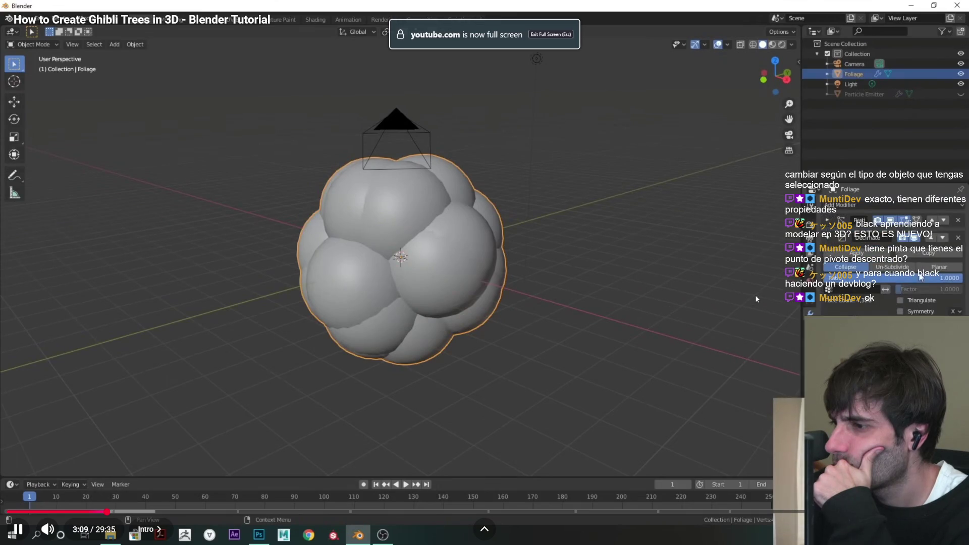
Rewind the tutorial and pause it on the Add Modifier step around 3:07.
{"action": "left_click", "coordinate": [740, 246]}
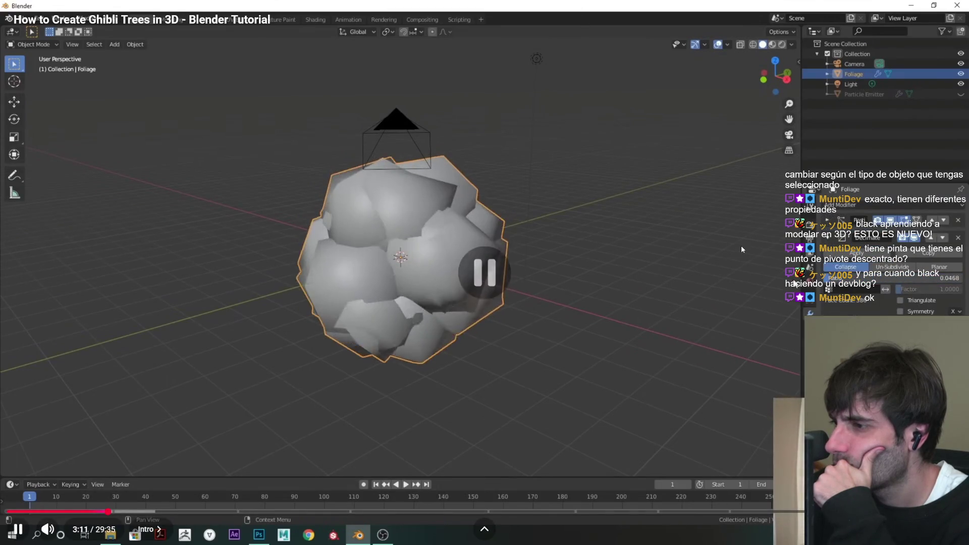
{"action": "key", "text": "Left"}
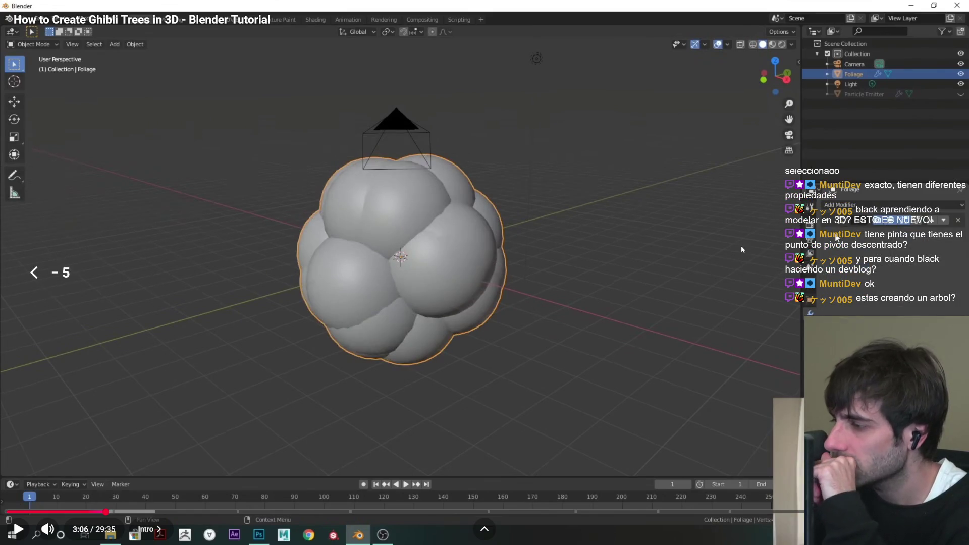
{"action": "left_click", "coordinate": [742, 249]}
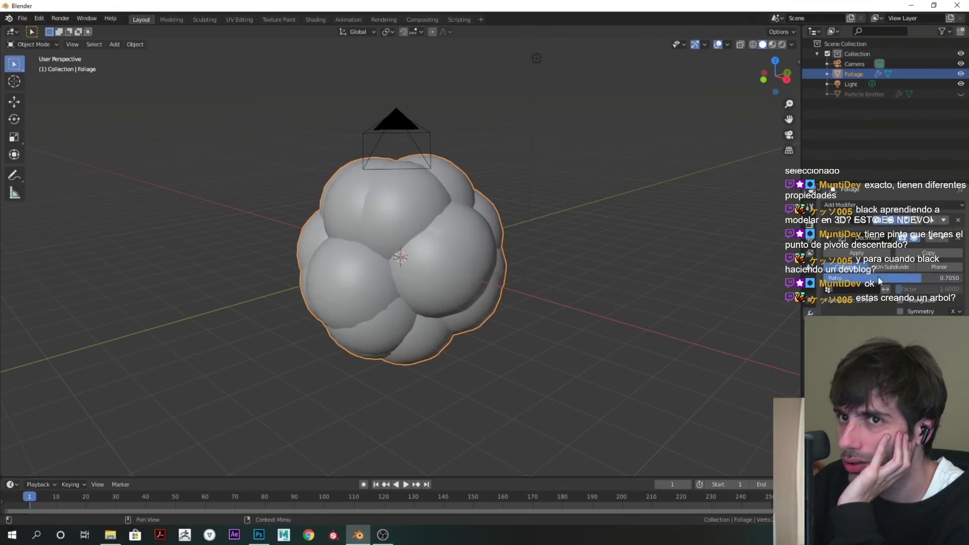
{"action": "left_click", "coordinate": [742, 248]}
{"action": "key", "text": "Left"}
{"action": "left_click", "coordinate": [741, 248]}
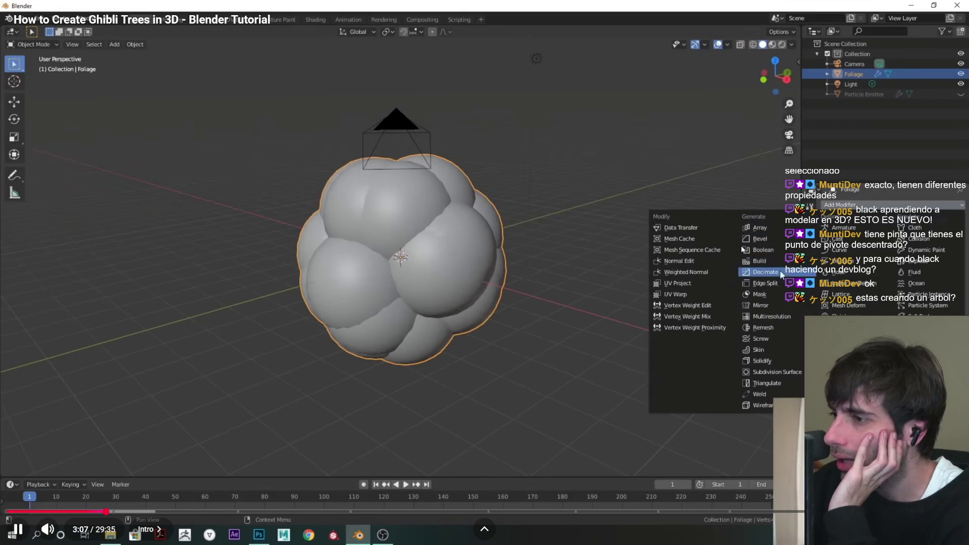
{"action": "left_click", "coordinate": [704, 198]}
Add a Decimate modifier to the Foliage object.
{"action": "key", "text": "alt+Tab"}
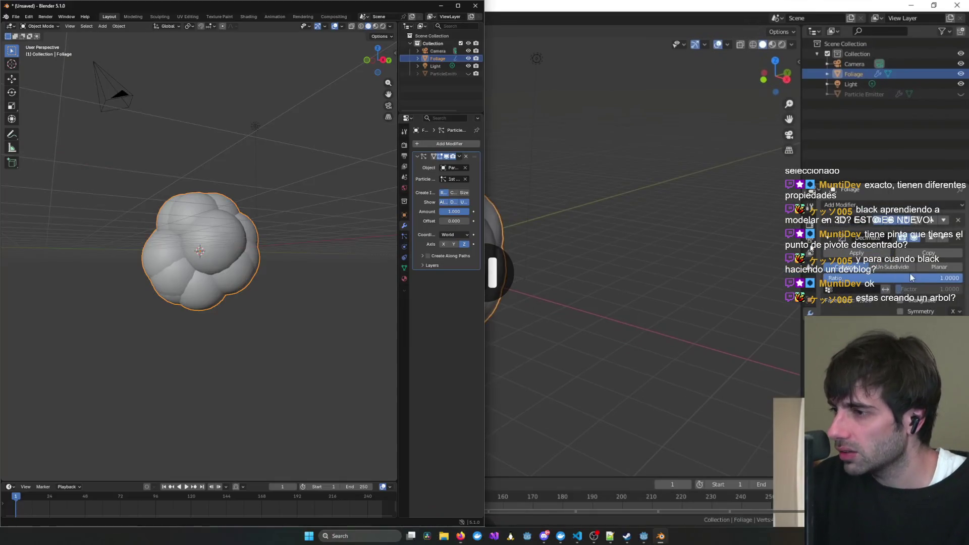
{"action": "left_click", "coordinate": [457, 143]}
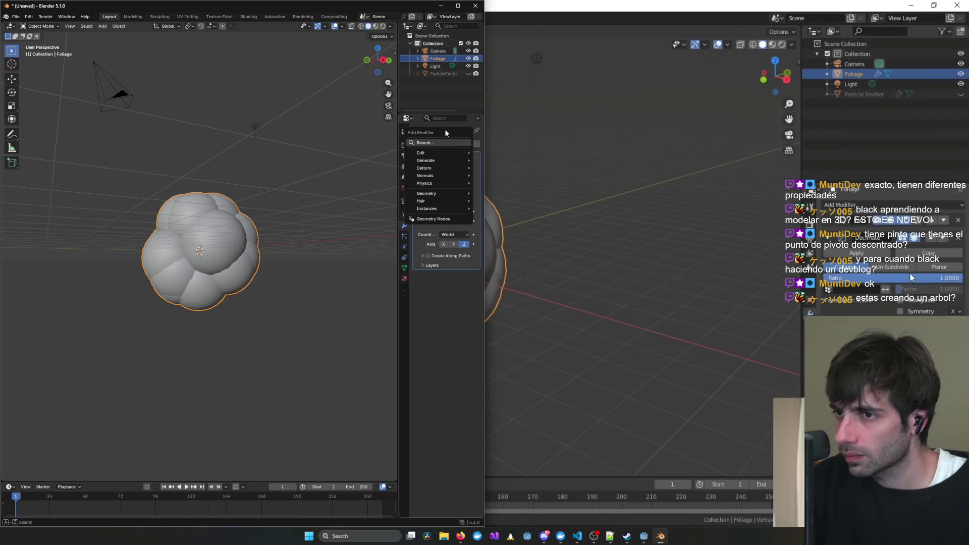
{"action": "type", "text": "ecim"}
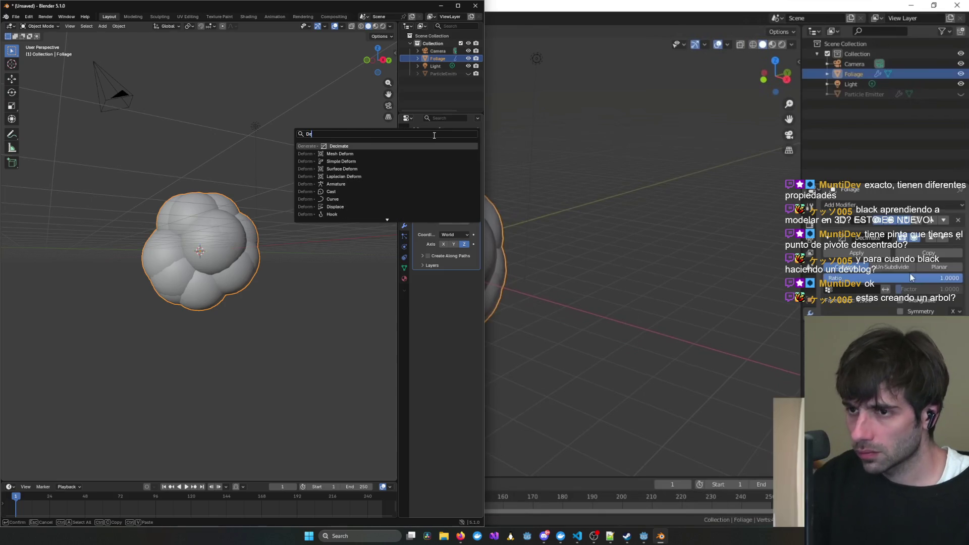
{"action": "key", "text": "Return"}
Lower the Decimate ratio to about 0.1 (882 faces), checking against the tutorial.
{"action": "left_click", "coordinate": [779, 245]}
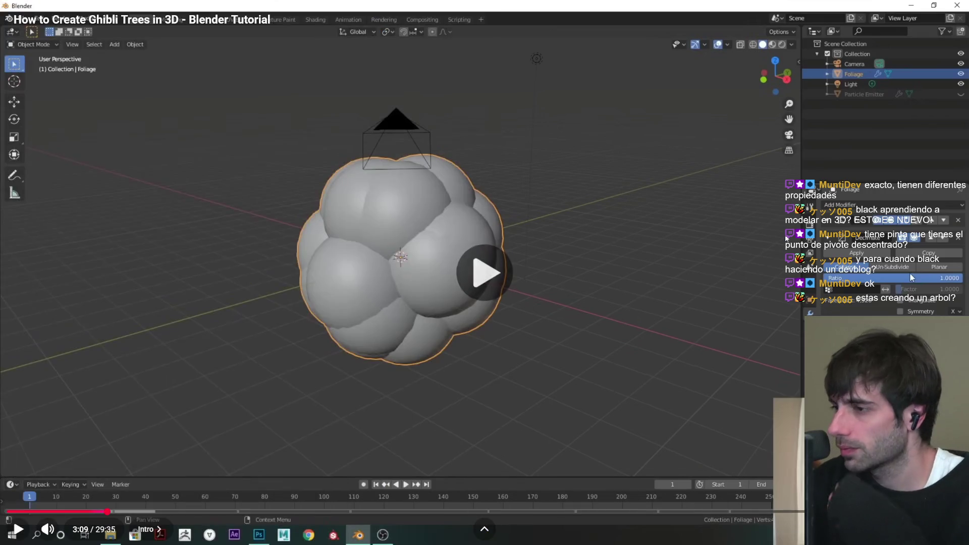
{"action": "left_click", "coordinate": [778, 242]}
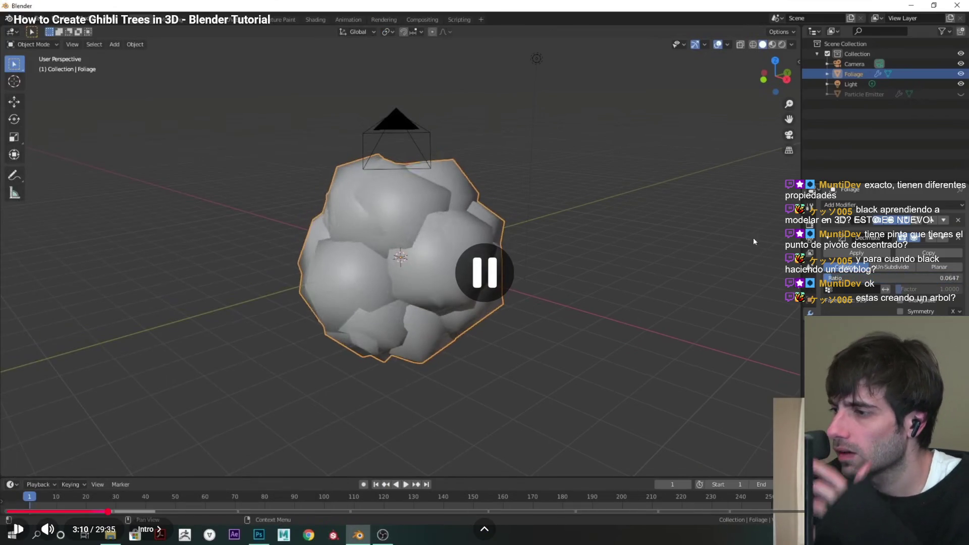
{"action": "key", "text": "alt+Tab"}
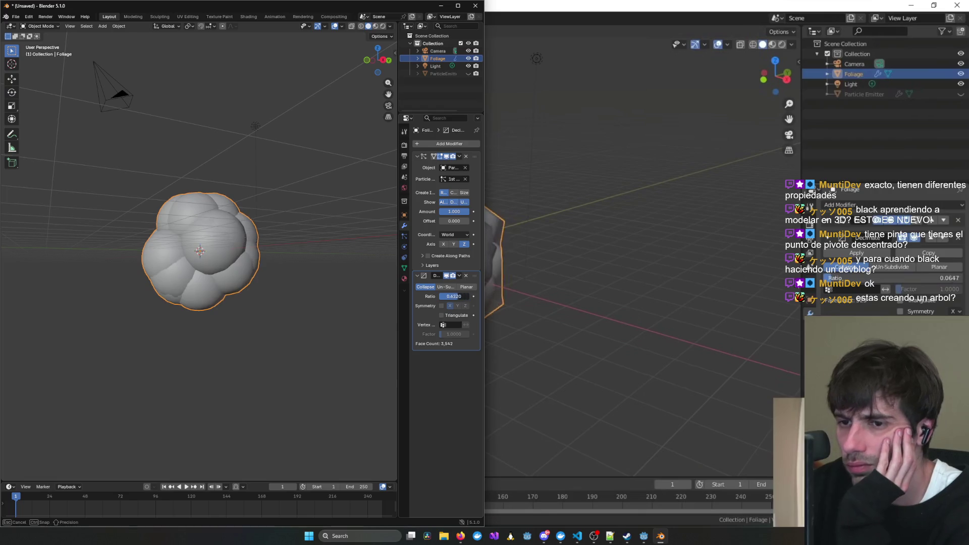
{"action": "left_click_drag", "start_coordinate": [464, 298], "coordinate": [443, 296]}
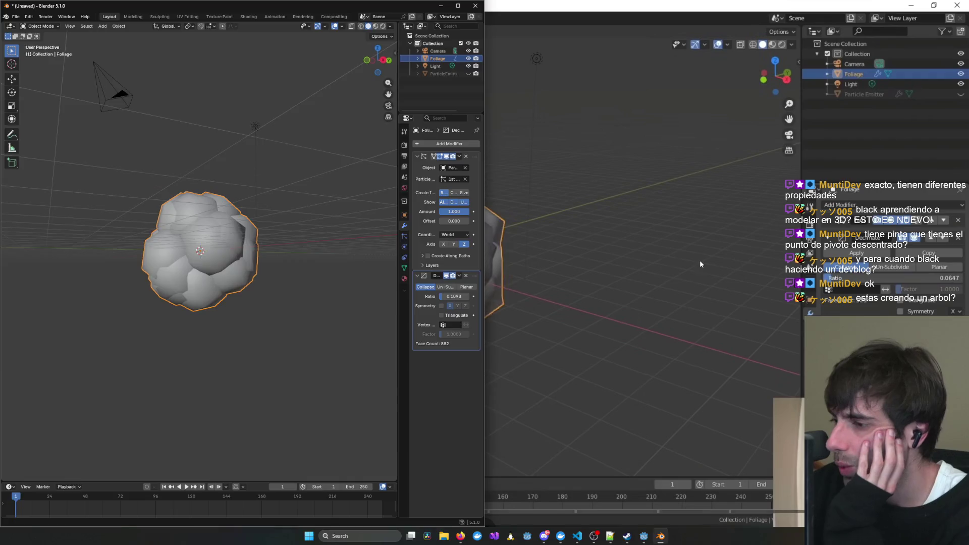
{"action": "left_click", "coordinate": [699, 259]}
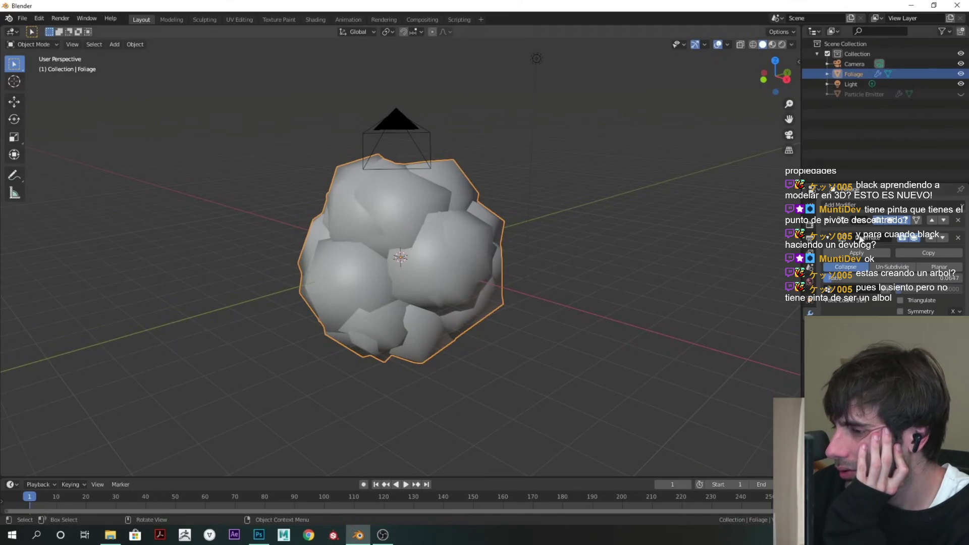
Resume the tutorial and adjust the foliage, shrinking it to small scattered spheres (879 faces).
{"action": "left_click", "coordinate": [958, 237]}
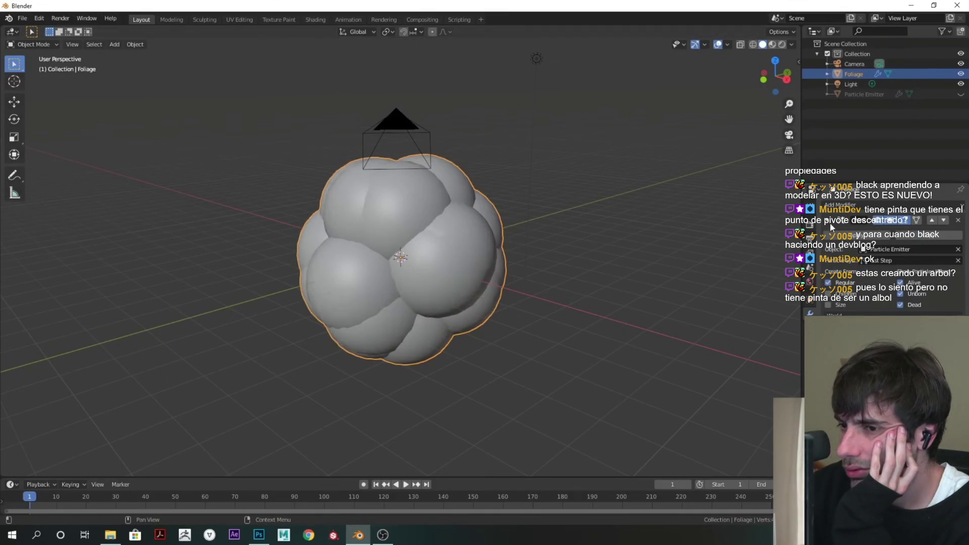
{"action": "middle_click_drag", "start_coordinate": [692, 276], "coordinate": [697, 276]}
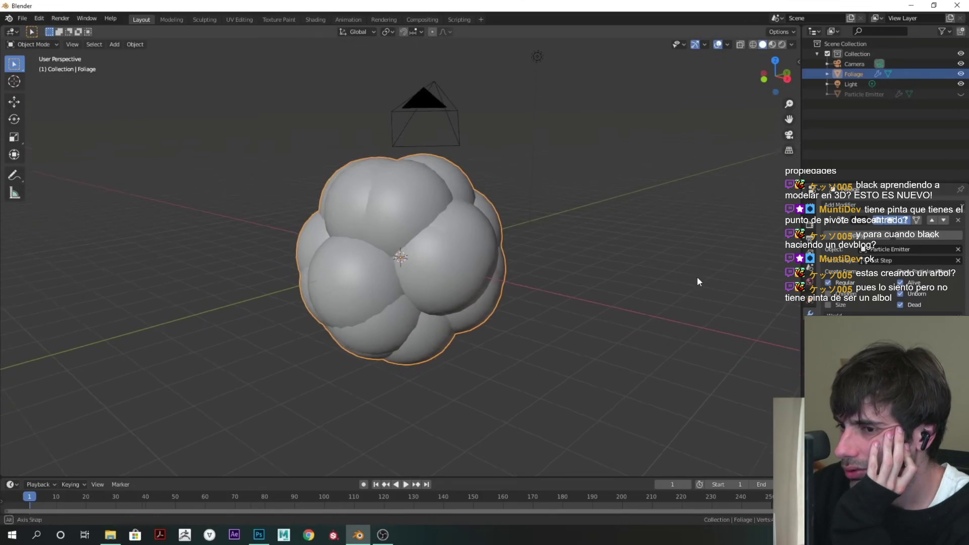
{"action": "left_click", "coordinate": [827, 304]}
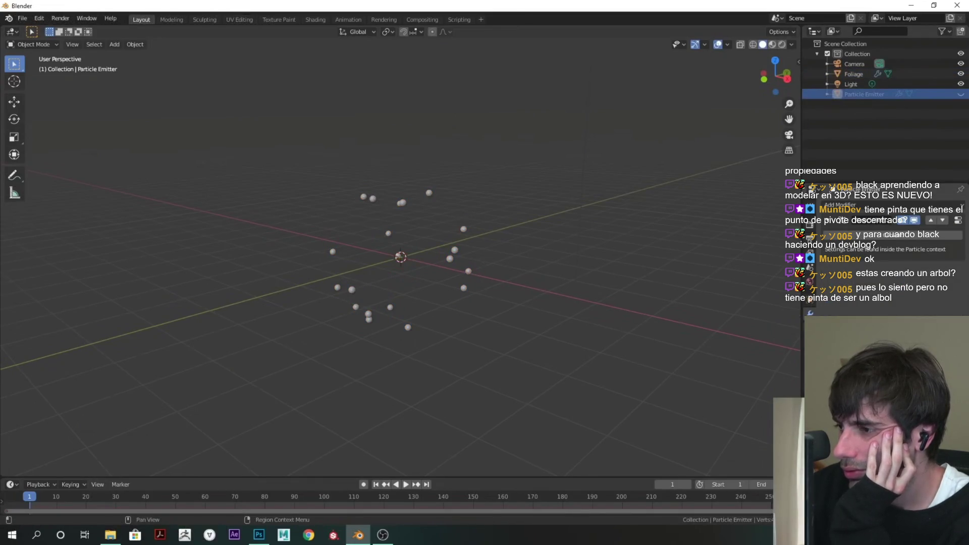
{"action": "scroll", "coordinate": [883, 252], "scroll_direction": "down", "scroll_amount": 2}
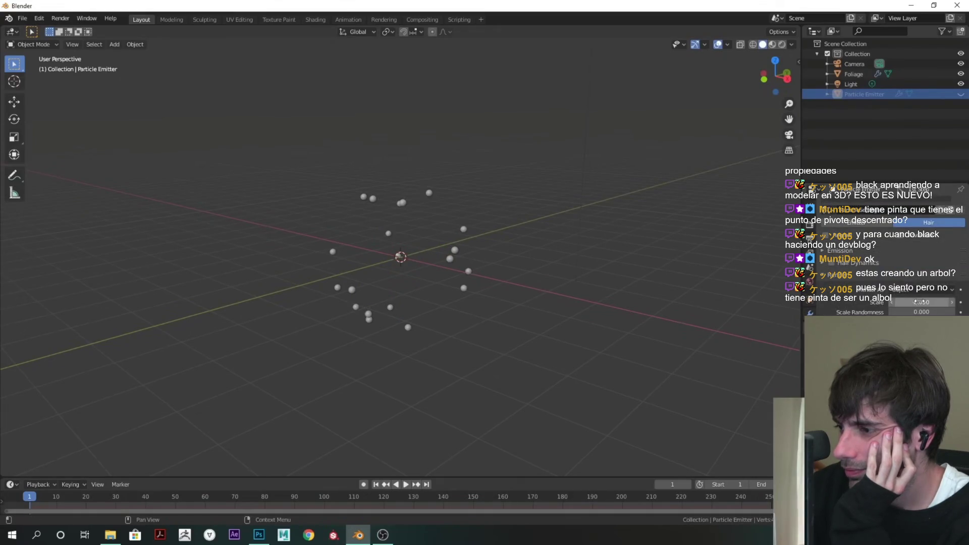
{"action": "mouse_move", "coordinate": [919, 302]}
{"action": "left_mouse_down"}
{"action": "mouse_move", "coordinate": [937, 302]}
{"action": "mouse_move", "coordinate": [923, 311]}
{"action": "mouse_move", "coordinate": [927, 302]}
{"action": "mouse_move", "coordinate": [931, 313]}
{"action": "mouse_move", "coordinate": [935, 301]}
{"action": "left_mouse_up"}
{"action": "middle_click_drag", "start_coordinate": [523, 299], "coordinate": [651, 277]}
{"action": "left_click_drag", "start_coordinate": [921, 302], "coordinate": [913, 301]}
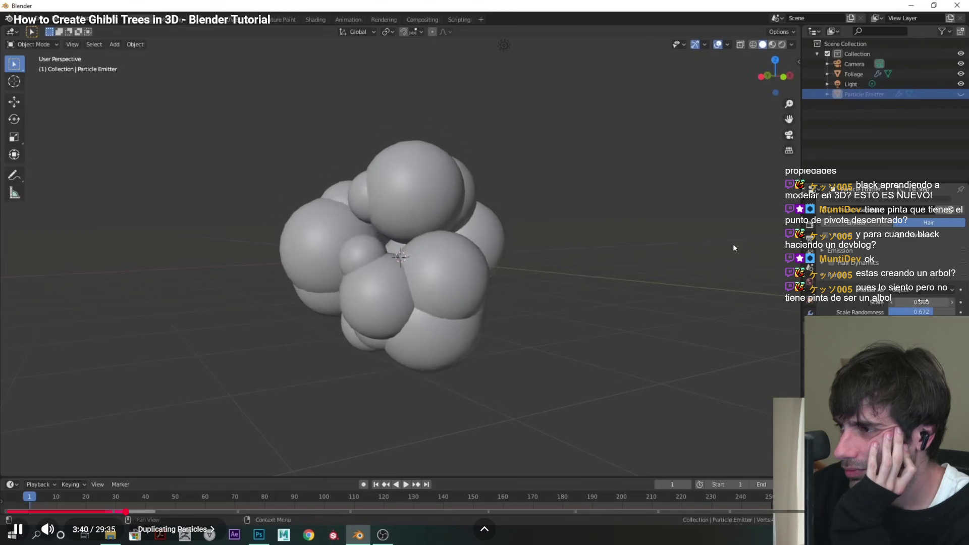
Rewind the tutorial to its particle-scaling section around 3:23.
{"action": "key", "text": "Left"}
{"action": "key", "text": "Left"}
{"action": "key", "text": "Left"}
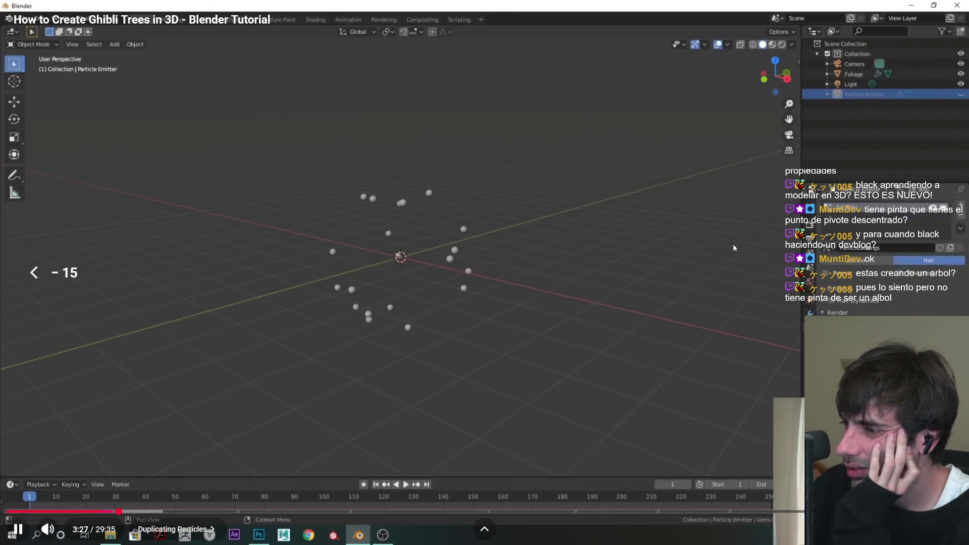
{"action": "key", "text": "Left"}
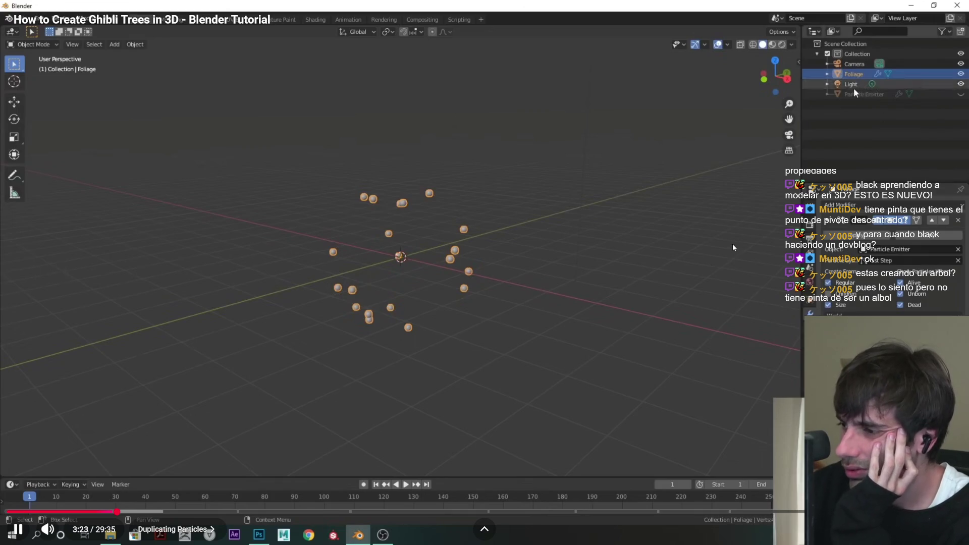
{"action": "key", "text": "Left"}
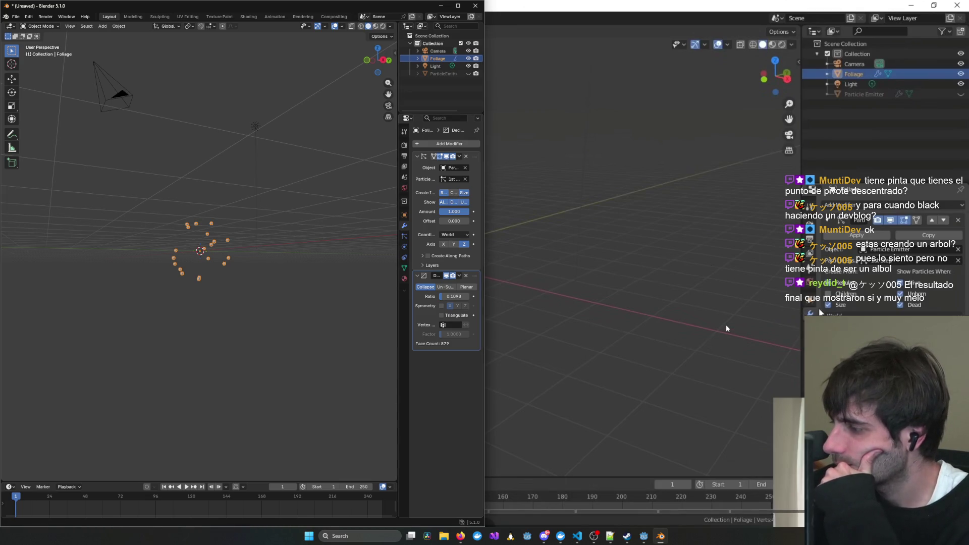
Select the particle emitter and raise the particle scale in its hair settings.
{"action": "key", "text": "space"}
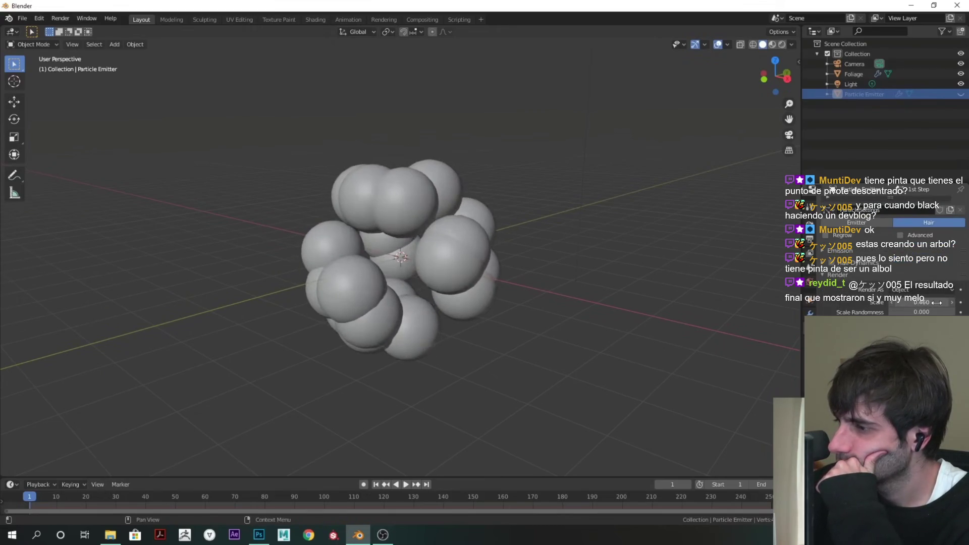
{"action": "key", "text": "alt+Tab"}
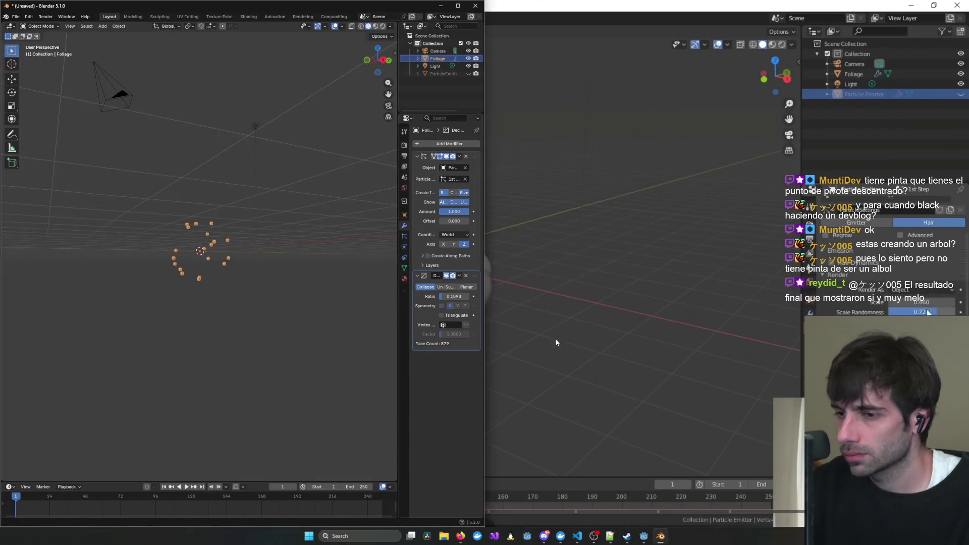
{"action": "left_click", "coordinate": [406, 238]}
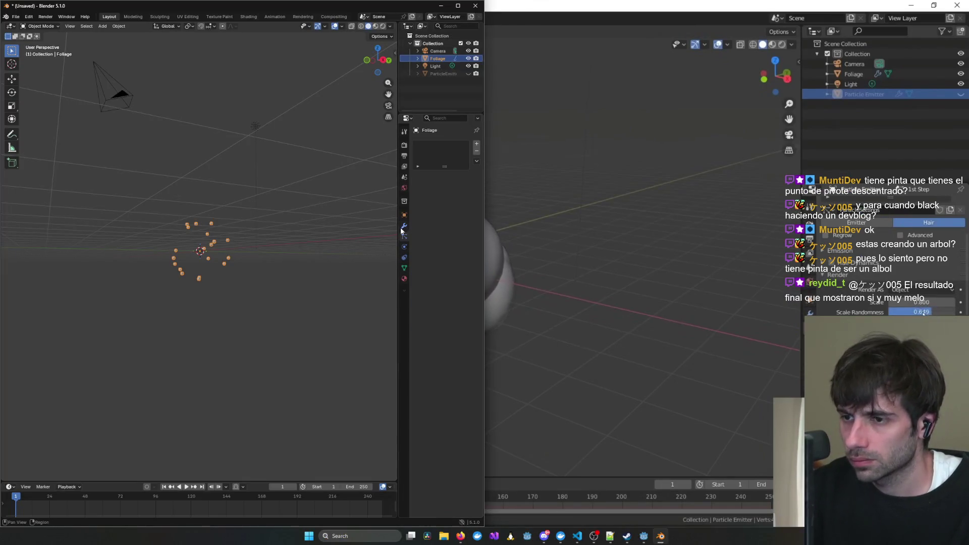
{"action": "left_click", "coordinate": [440, 74]}
{"action": "left_click", "coordinate": [404, 226]}
{"action": "left_click", "coordinate": [404, 237]}
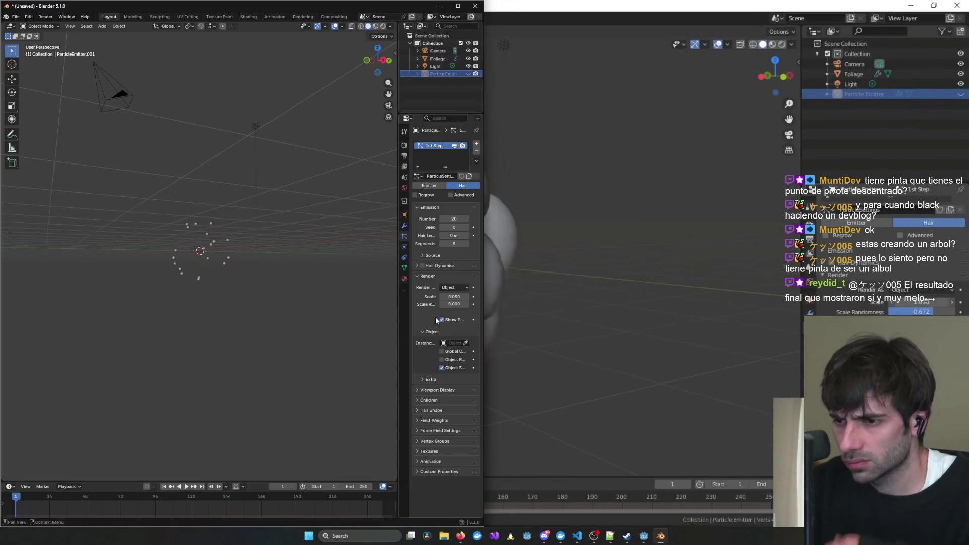
{"action": "left_click_drag", "start_coordinate": [454, 296], "coordinate": [519, 298]}
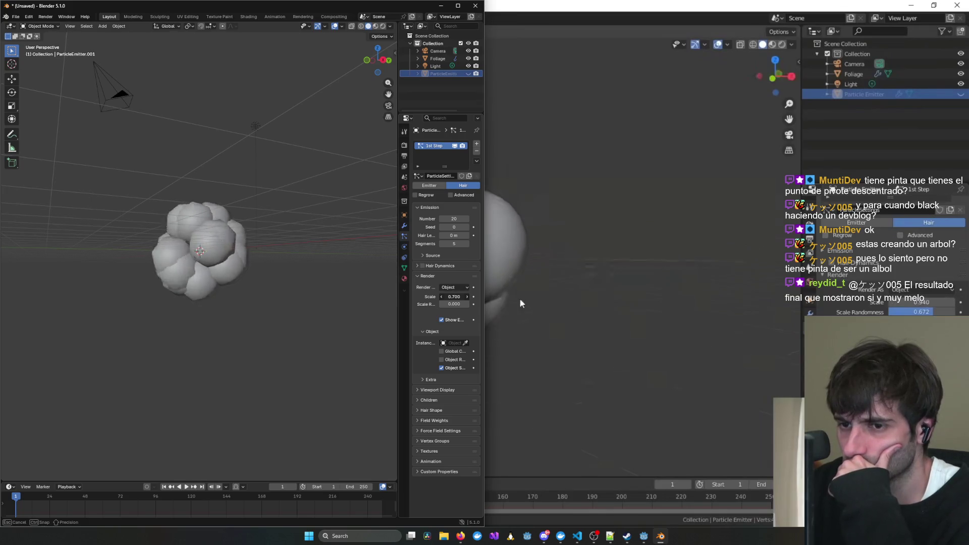
Set the particles' Scale Randomness to 0.545 and Scale to 0.94.
{"action": "left_click", "coordinate": [724, 256]}
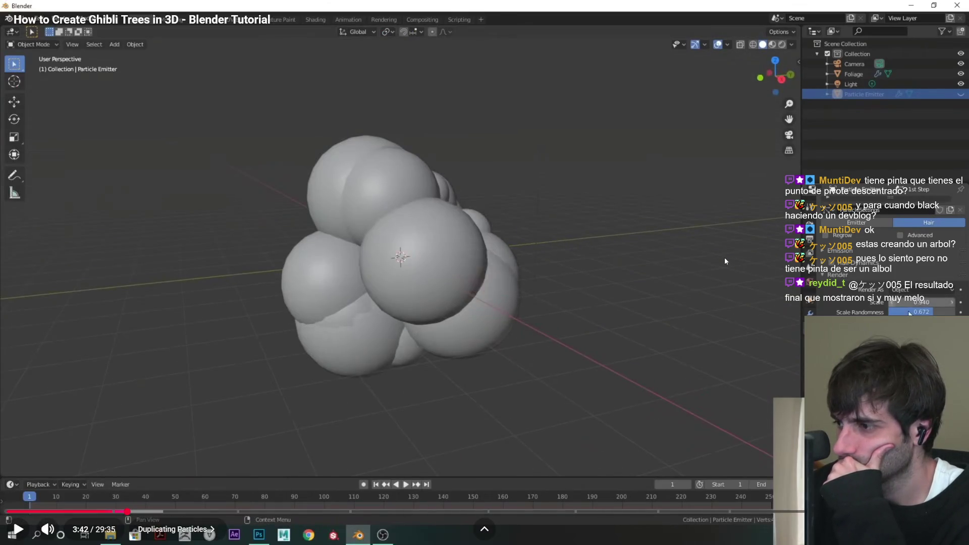
{"action": "left_click", "coordinate": [725, 260]}
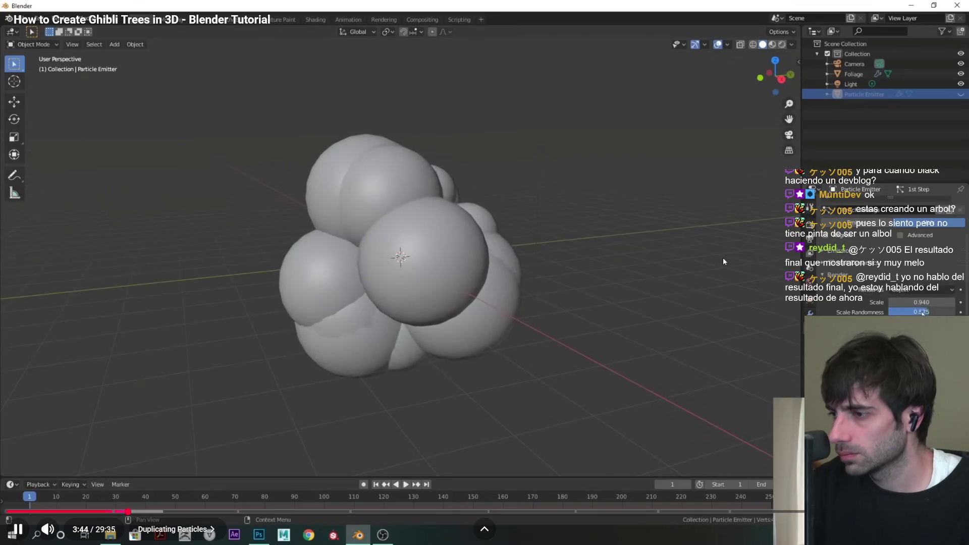
{"action": "key", "text": "alt+Tab"}
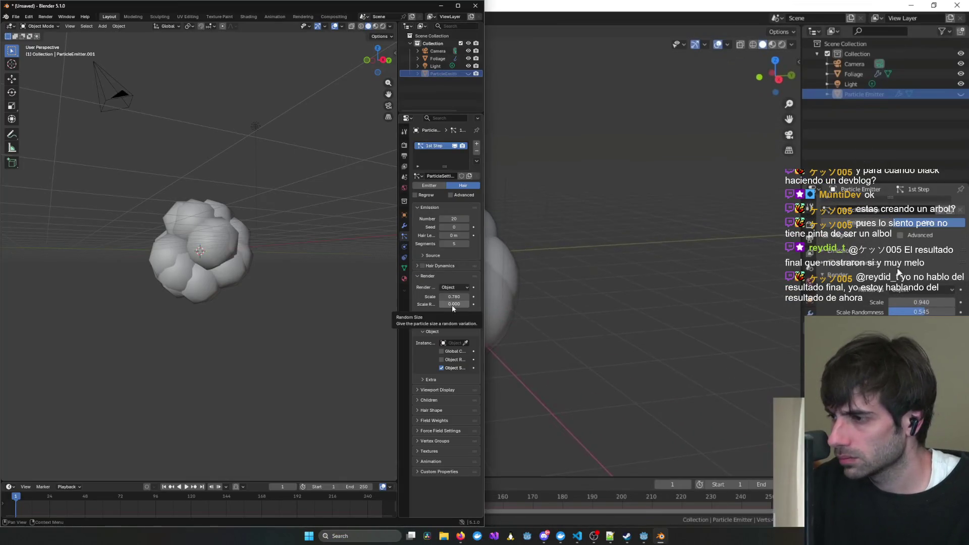
{"action": "left_click", "coordinate": [452, 304]}
{"action": "type", "text": "0.545"}
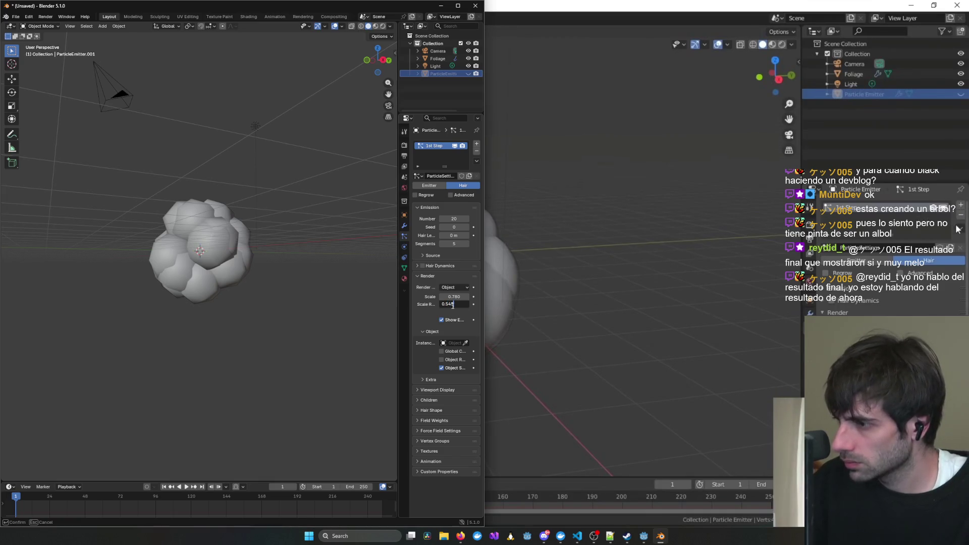
{"action": "key", "text": "Return"}
{"action": "left_click_drag", "start_coordinate": [452, 305], "coordinate": [455, 297]}
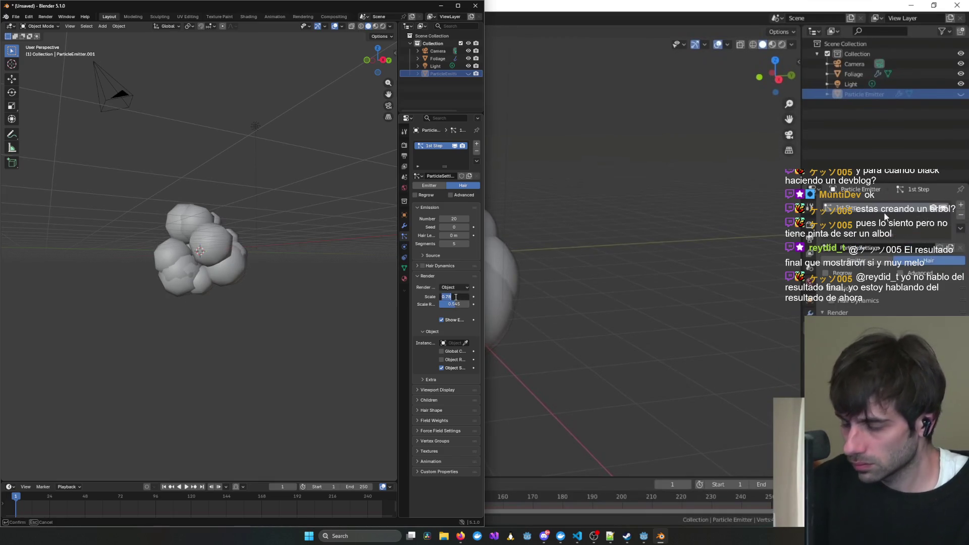
{"action": "type", "text": "0"}
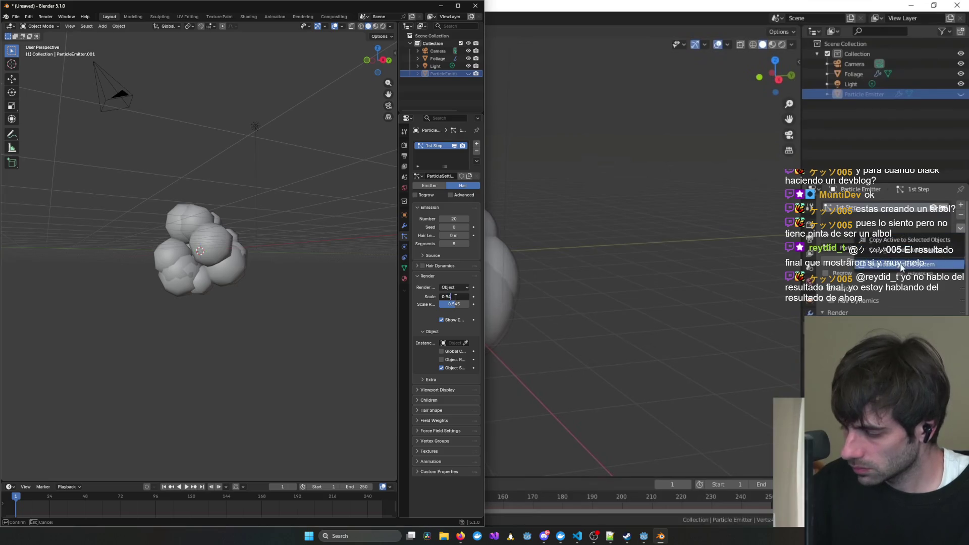
{"action": "type", "text": ".94"}
{"action": "key", "text": "Return"}
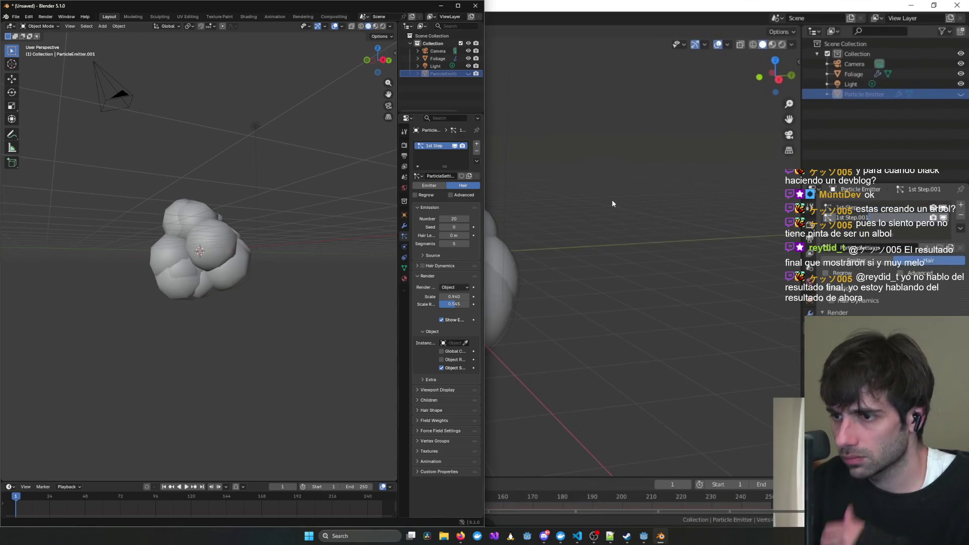
Duplicate the 1st Step particle system and name the copy '2nd Step'.
{"action": "right_click", "coordinate": [435, 149]}
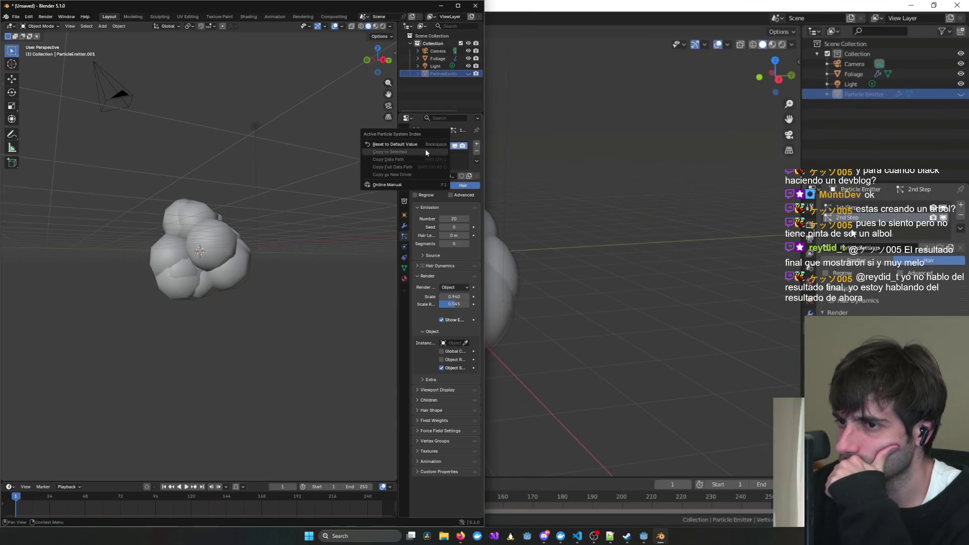
{"action": "left_click", "coordinate": [689, 261]}
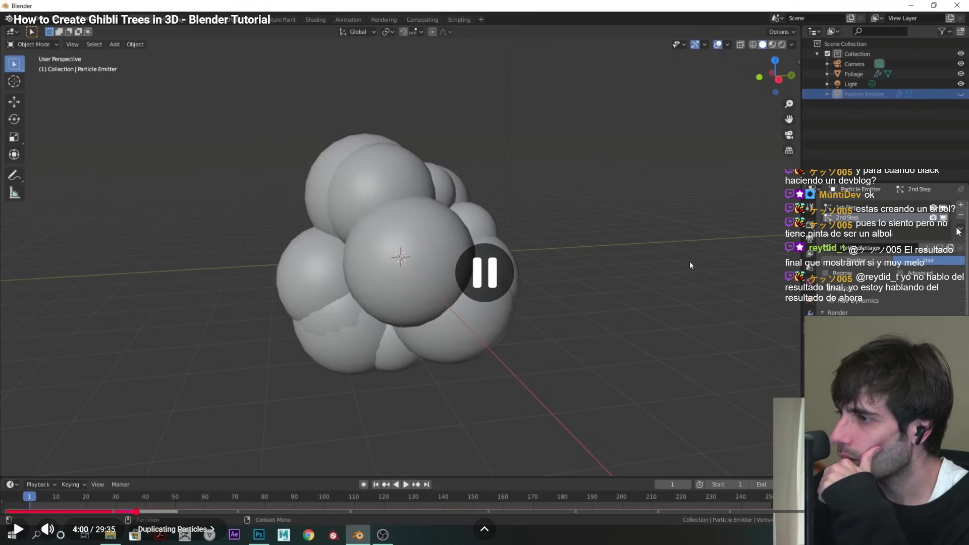
{"action": "key", "text": "Left"}
{"action": "key", "text": "Left"}
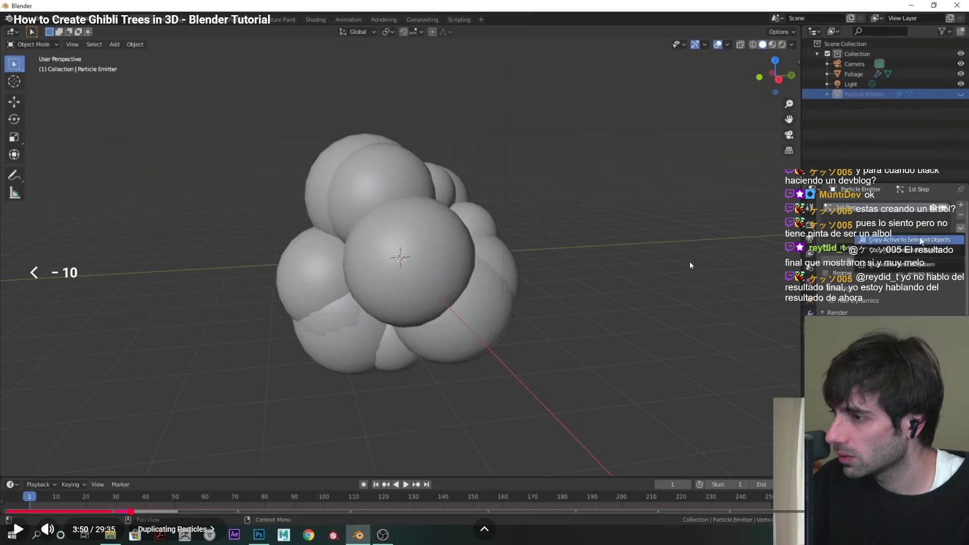
{"action": "key", "text": "space"}
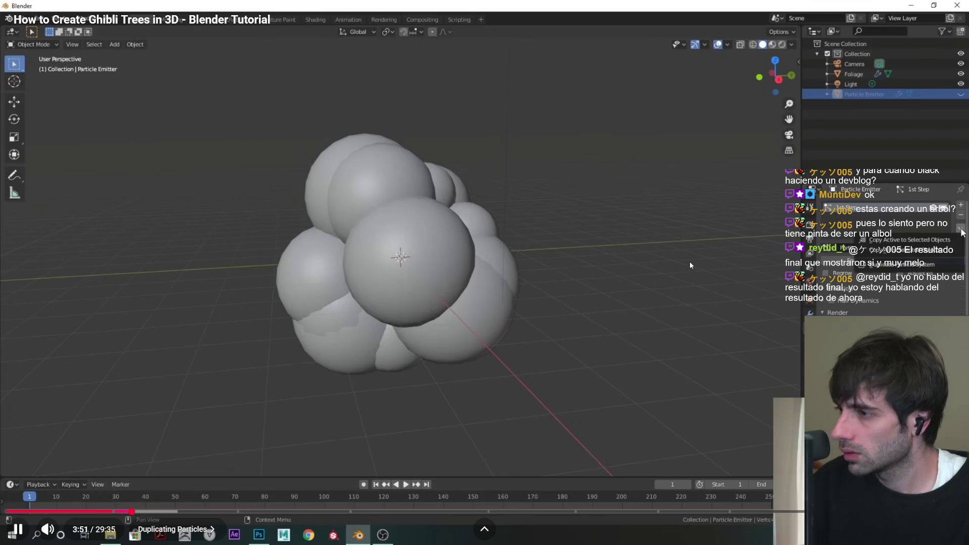
{"action": "key", "text": "space"}
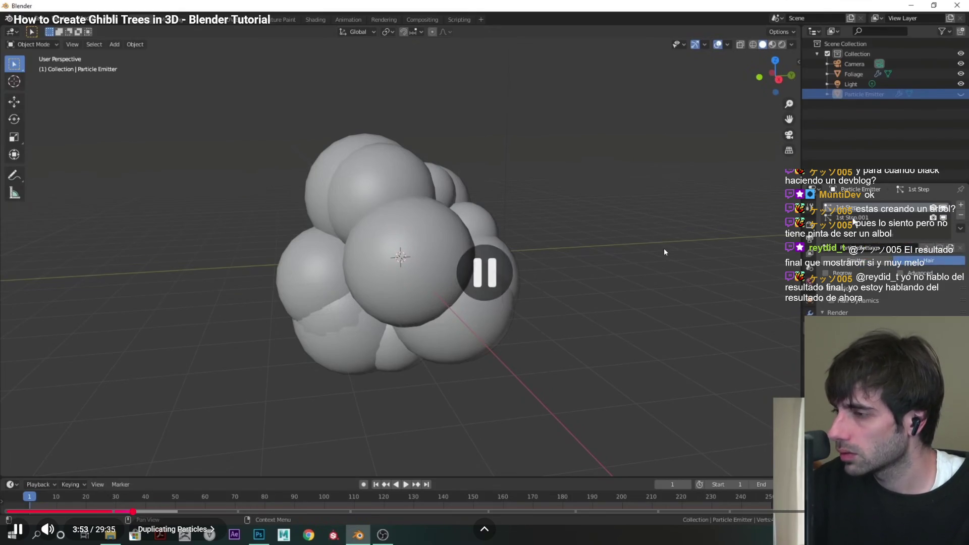
{"action": "key", "text": "alt+Tab"}
{"action": "left_click", "coordinate": [476, 161]}
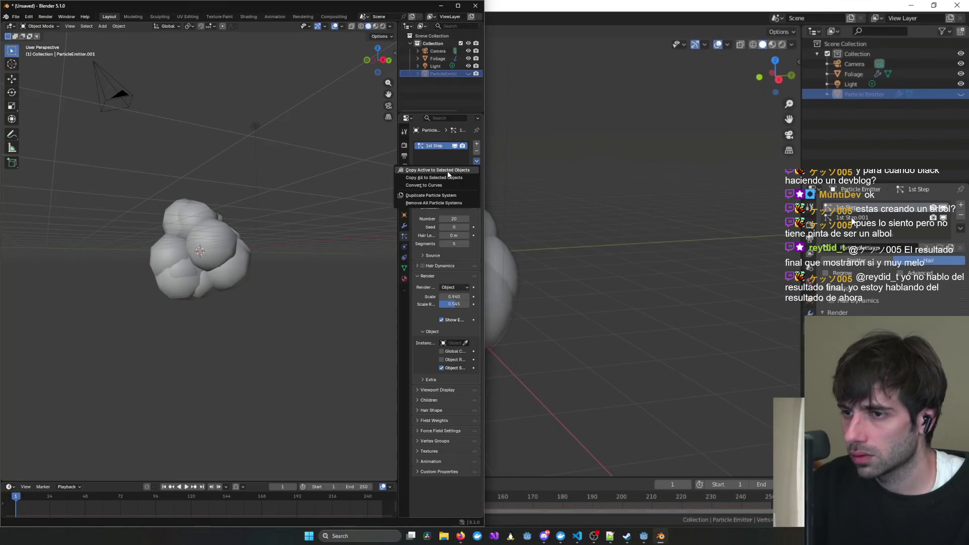
{"action": "left_click", "coordinate": [433, 196]}
{"action": "left_click", "coordinate": [713, 278]}
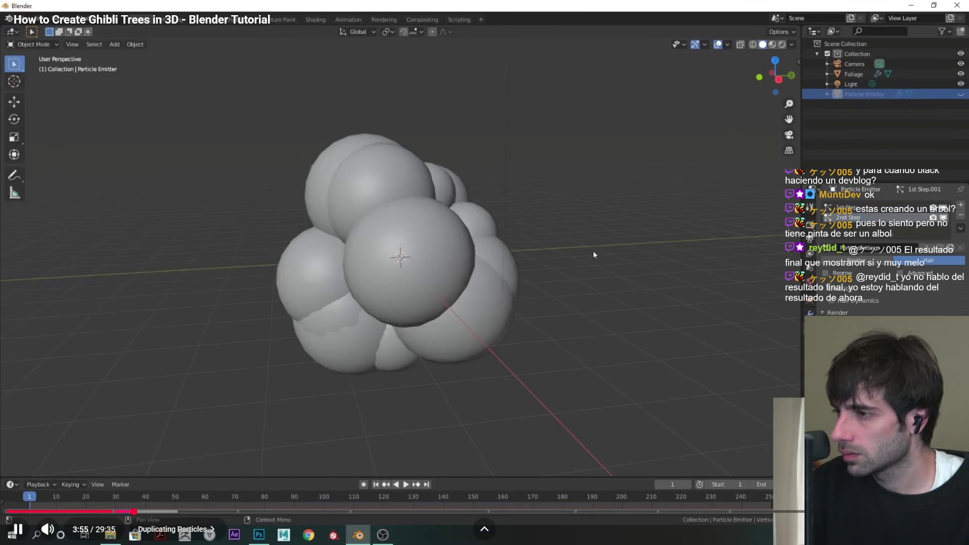
{"action": "key", "text": "alt+Tab"}
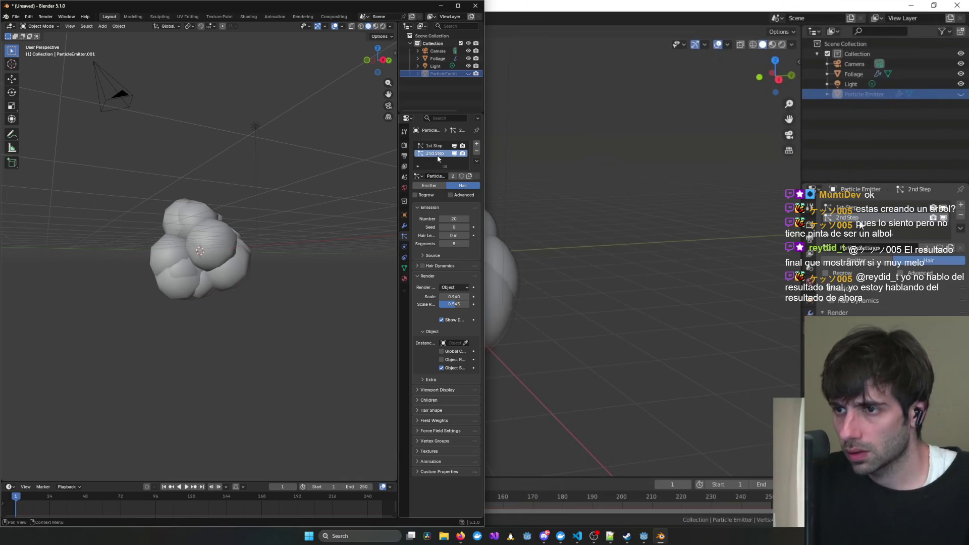
{"action": "key", "text": "Return"}
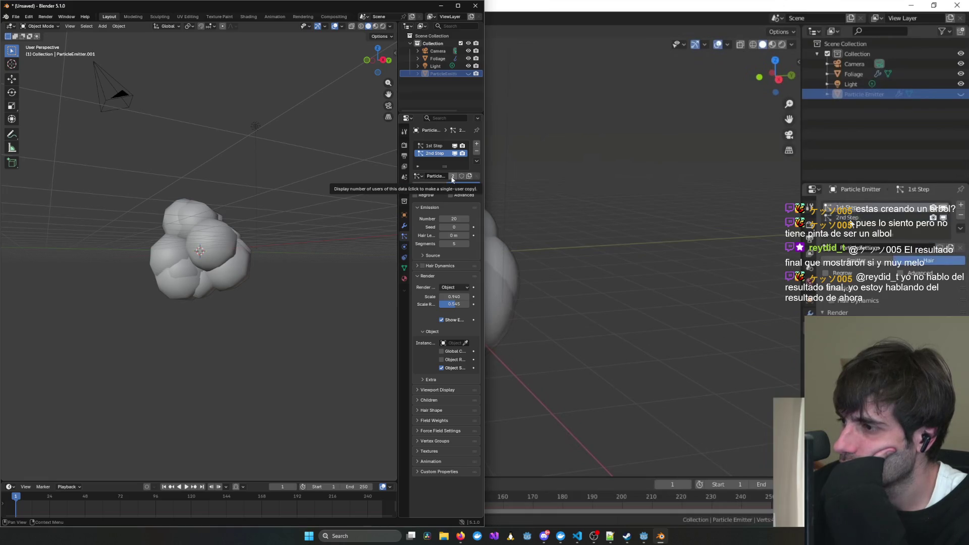
Make 2nd Step's particle settings a single-user copy.
{"action": "left_click", "coordinate": [452, 177]}
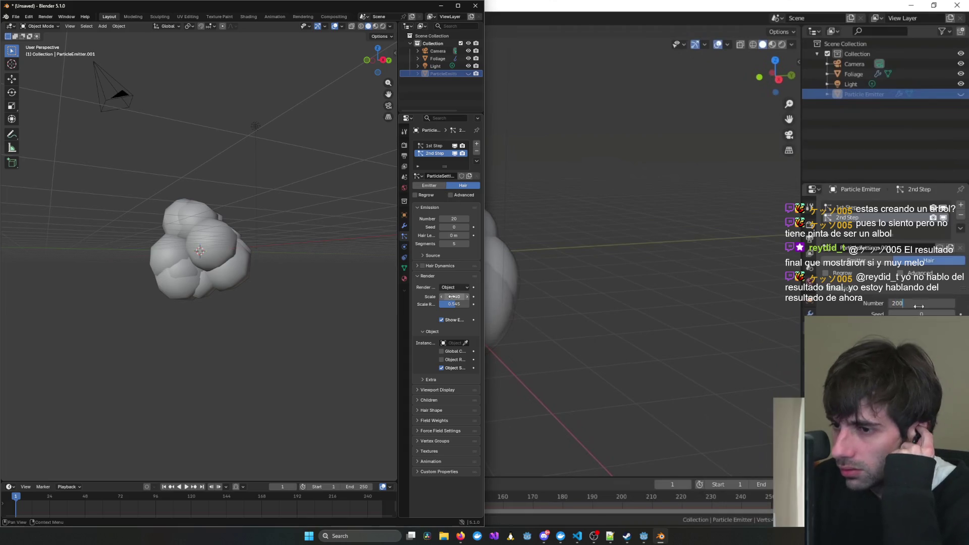
{"action": "left_click", "coordinate": [695, 298]}
{"action": "key", "text": "Left"}
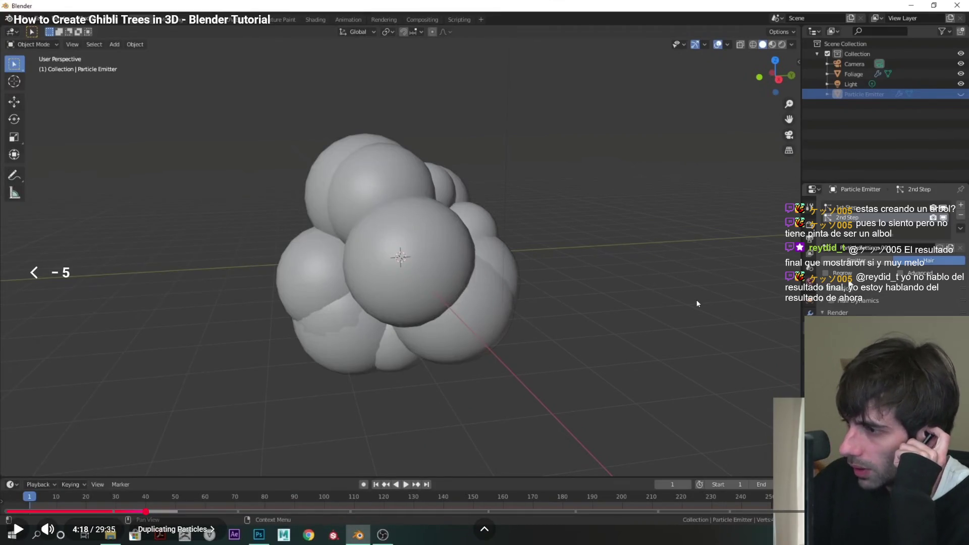
{"action": "key", "text": "space"}
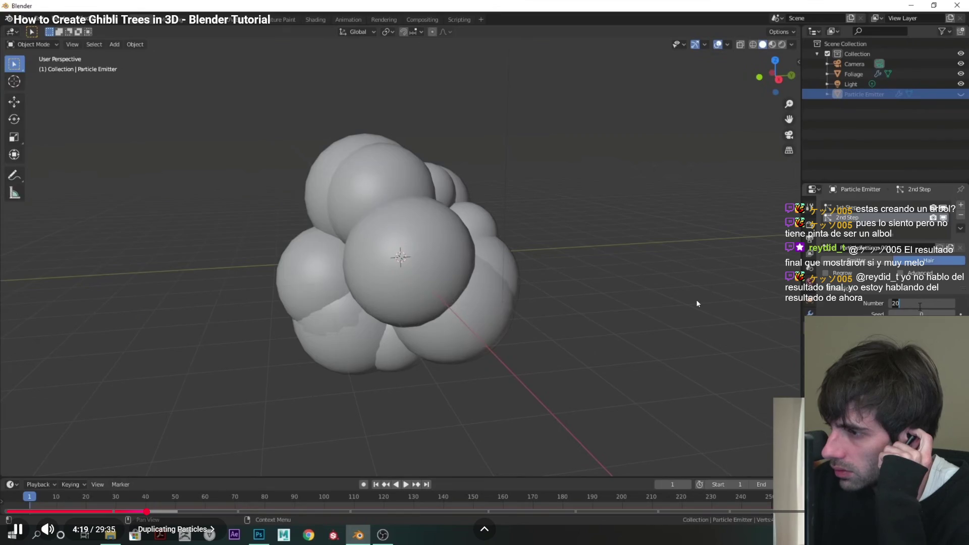
{"action": "key", "text": "alt+Tab"}
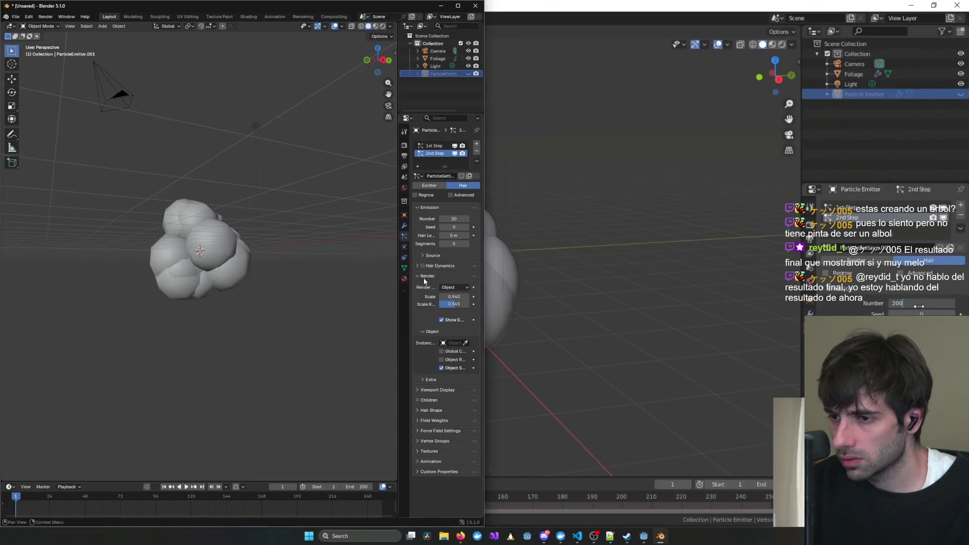
Collapse the Render > Object subpanel of the particle settings.
{"action": "left_click", "coordinate": [430, 331]}
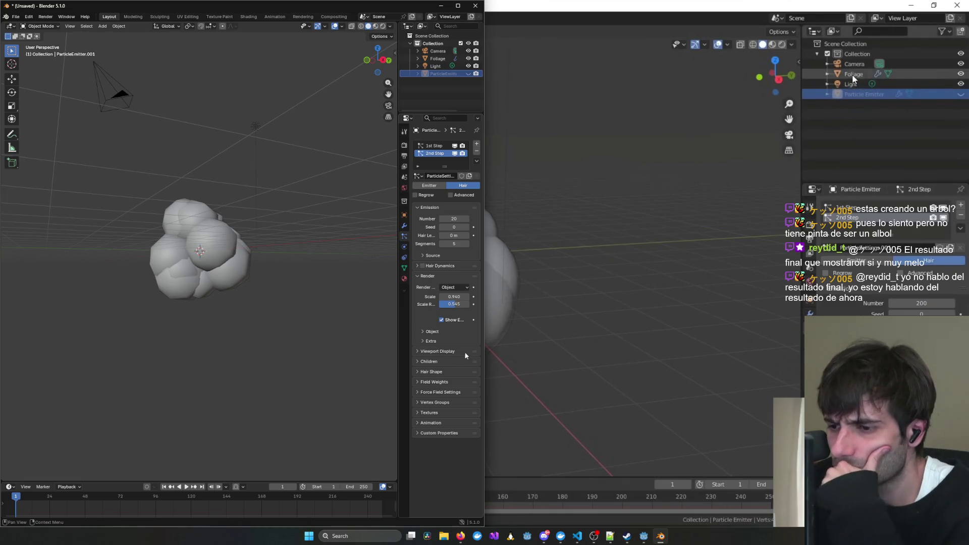
{"action": "left_click", "coordinate": [590, 251]}
{"action": "left_click", "coordinate": [590, 251]}
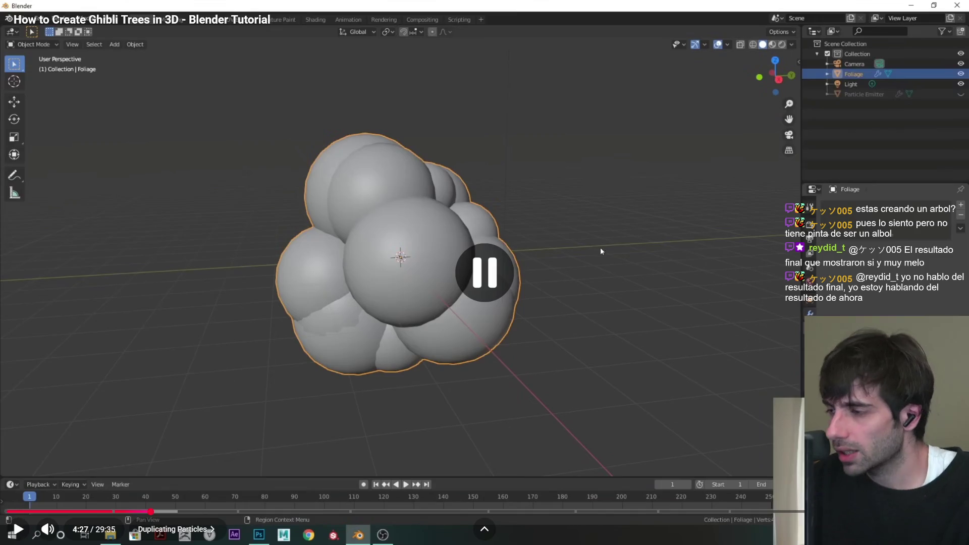
{"action": "key", "text": "Left"}
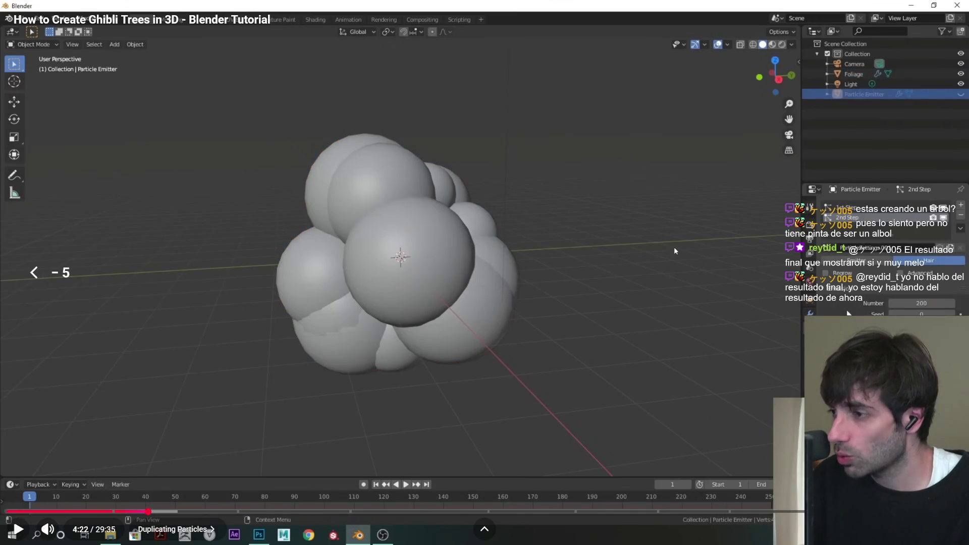
{"action": "key", "text": "alt+Tab"}
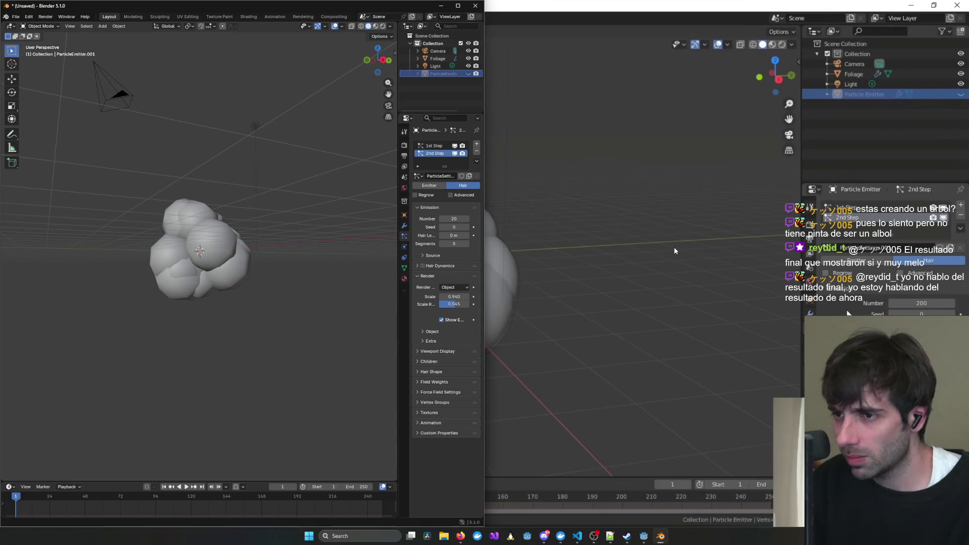
Change 2nd Step to an Emitter particle system with 200 particles.
{"action": "left_click", "coordinate": [430, 185]}
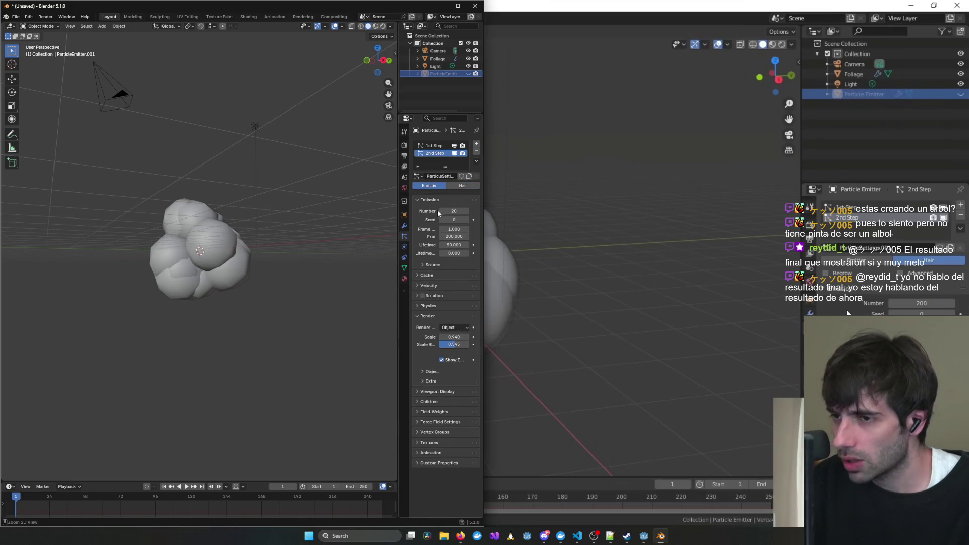
{"action": "scroll", "coordinate": [439, 215], "scroll_direction": "up", "scroll_amount": 1, "text": "ctrl"}
{"action": "scroll", "coordinate": [439, 215], "scroll_direction": "down", "scroll_amount": 1, "text": "ctrl"}
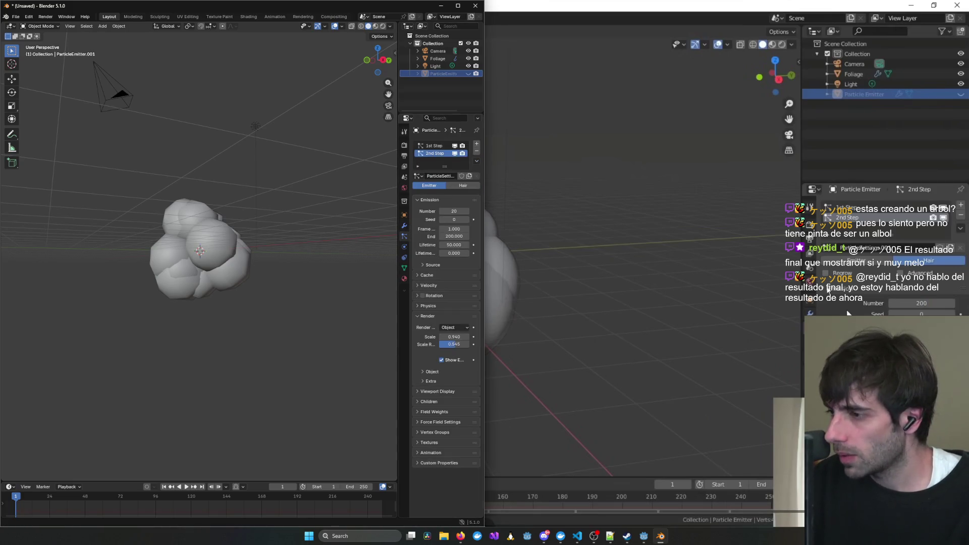
{"action": "key", "text": "alt+Tab"}
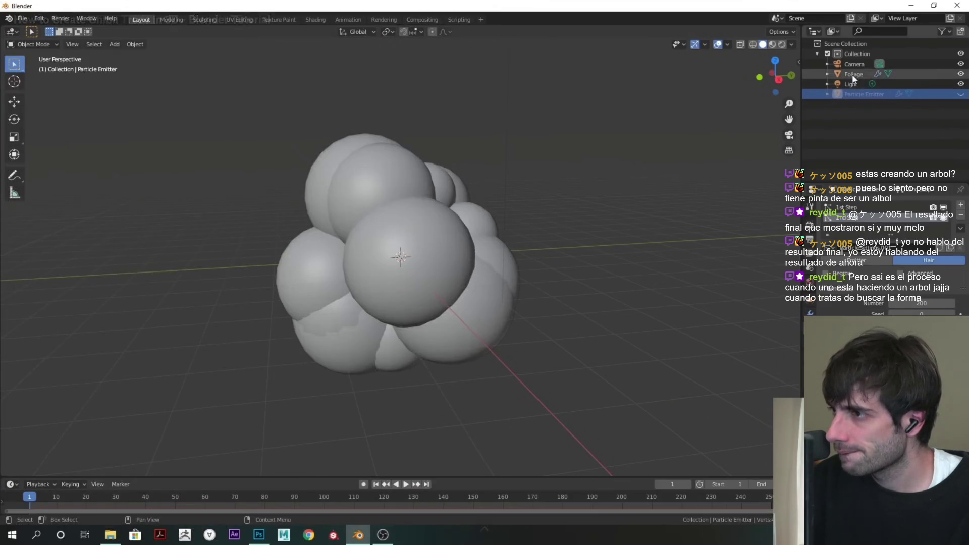
{"action": "key", "text": "Left"}
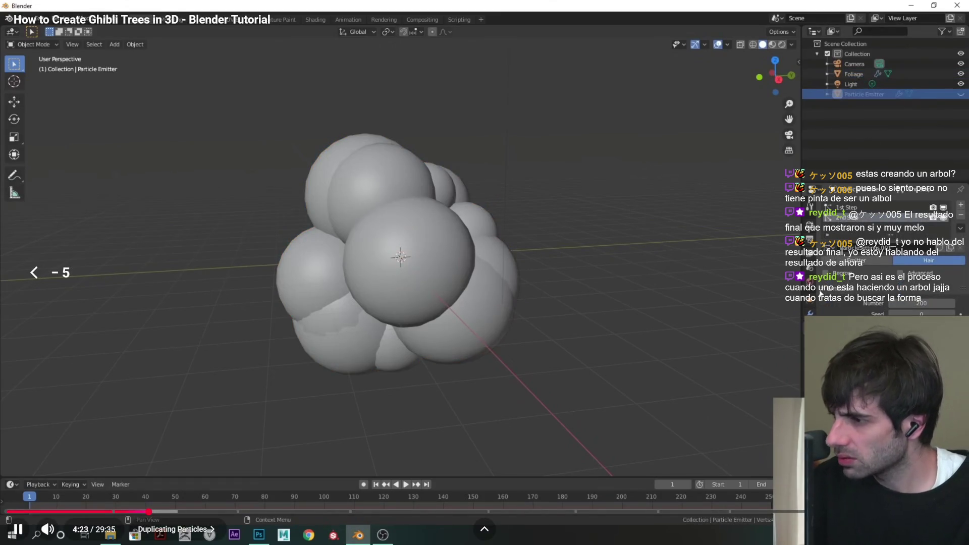
{"action": "key", "text": "alt+Tab"}
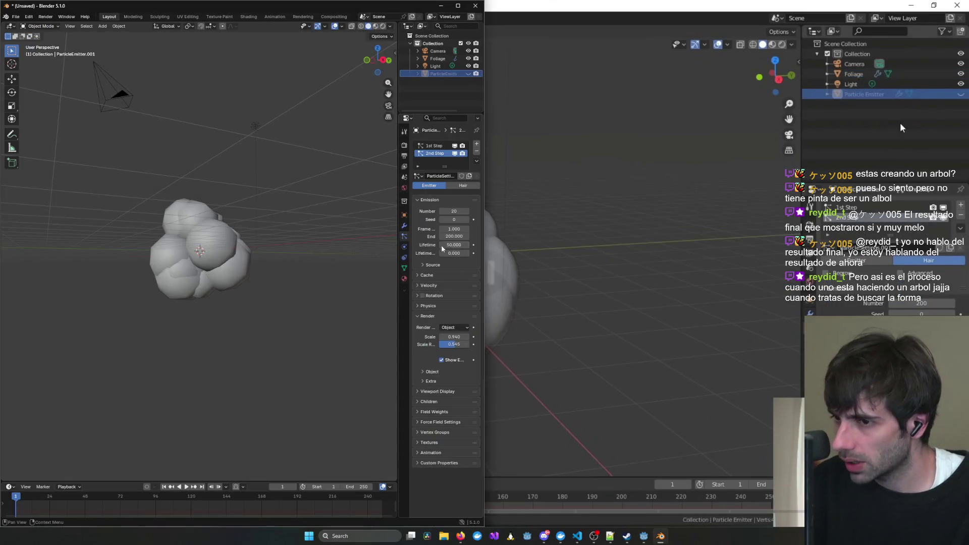
{"action": "type", "text": "0"}
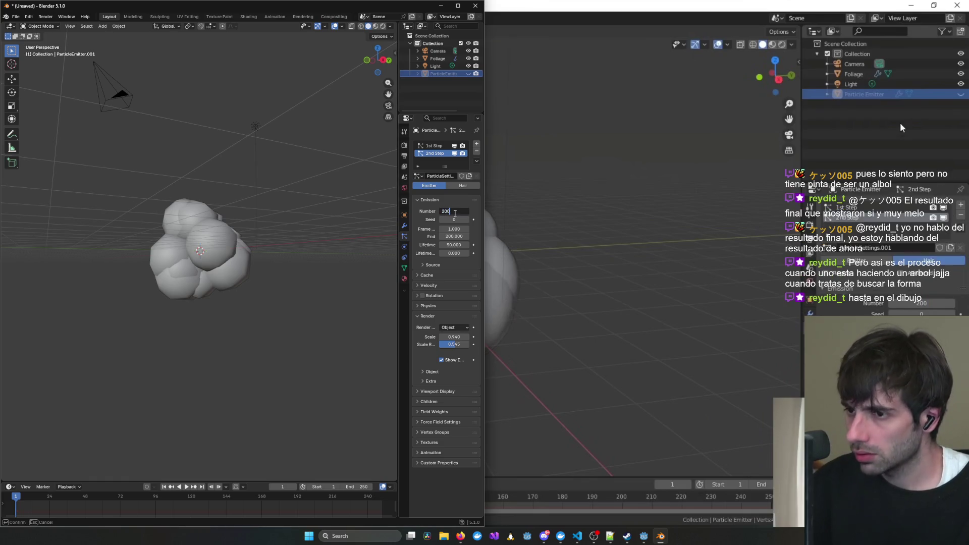
{"action": "key", "text": "alt+Tab"}
{"action": "key", "text": "space"}
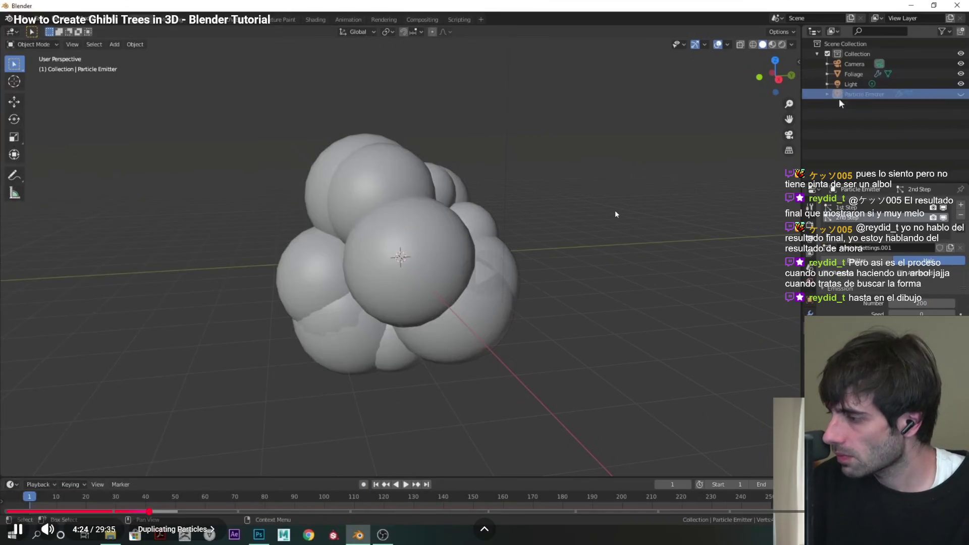
{"action": "key", "text": "space"}
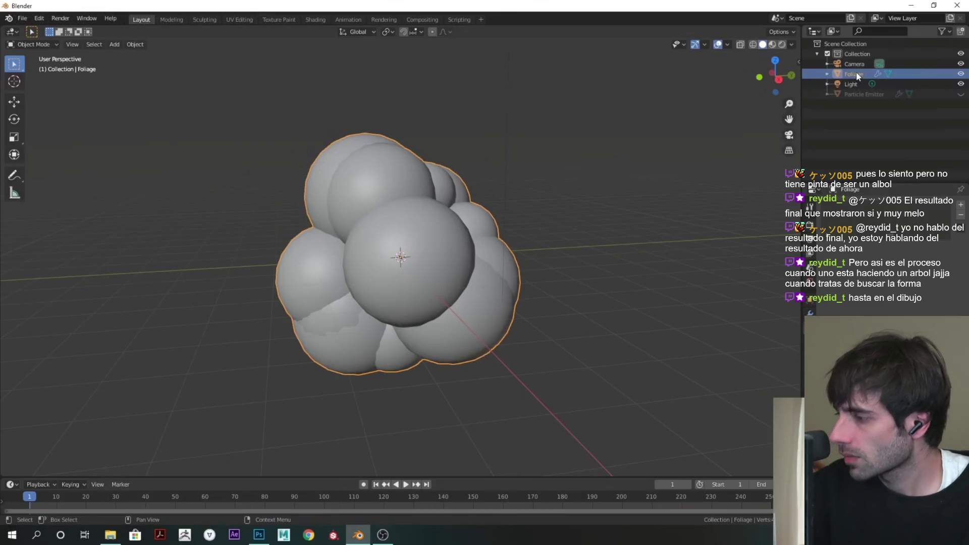
Play the tutorial and scrub its seekbar between about 3:45 and 4:47.
{"action": "mouse_move", "coordinate": [731, 201]}
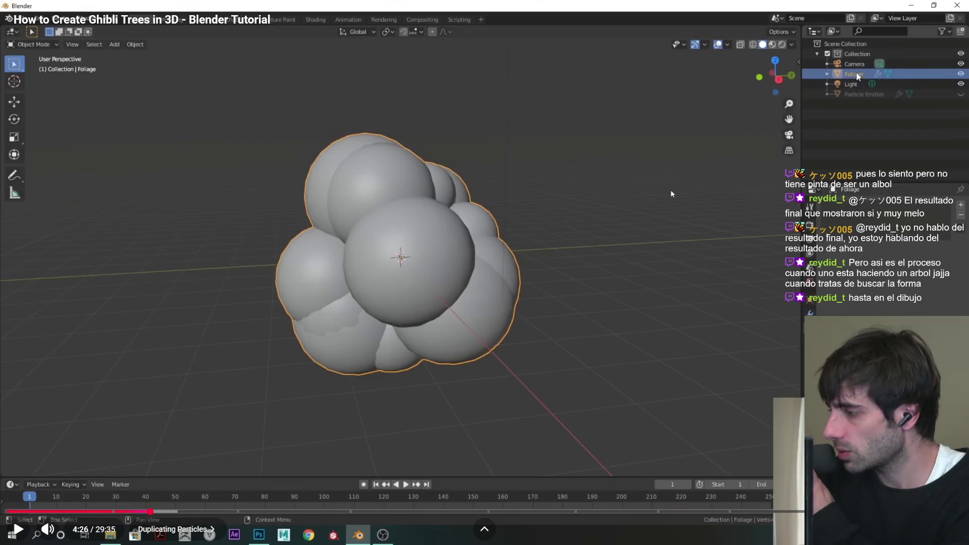
{"action": "left_click", "coordinate": [564, 267]}
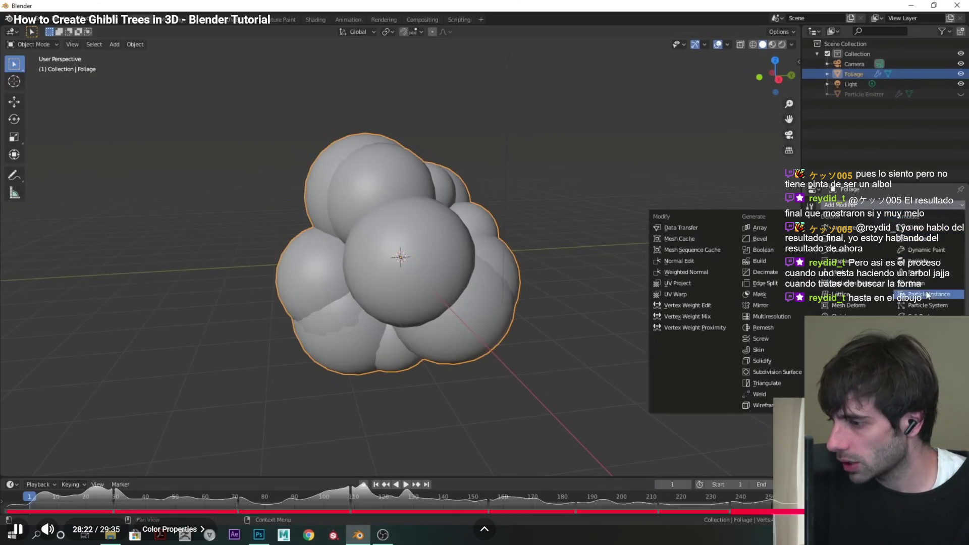
{"action": "left_click", "coordinate": [926, 511]}
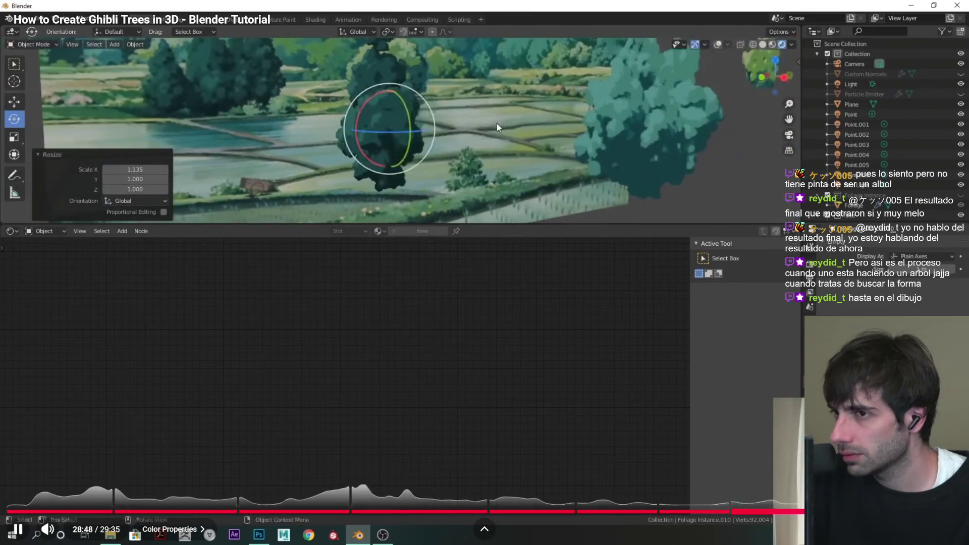
{"action": "left_click", "coordinate": [914, 511]}
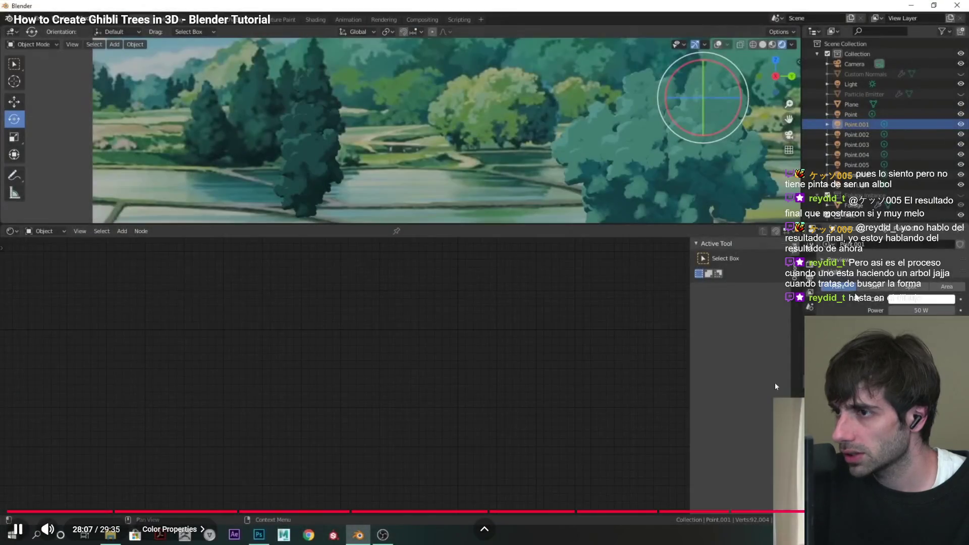
{"action": "left_click_drag", "start_coordinate": [92, 517], "coordinate": [145, 511]}
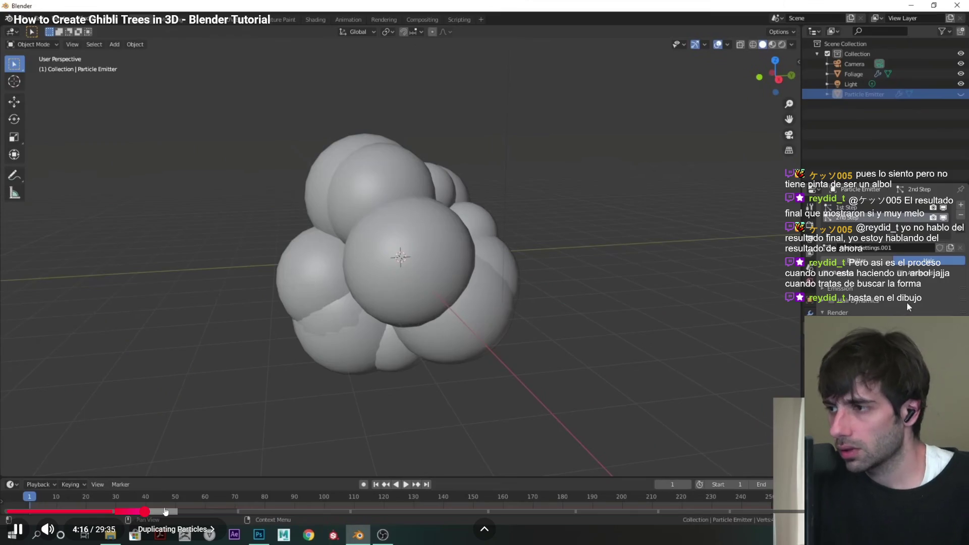
{"action": "left_click", "coordinate": [130, 510]}
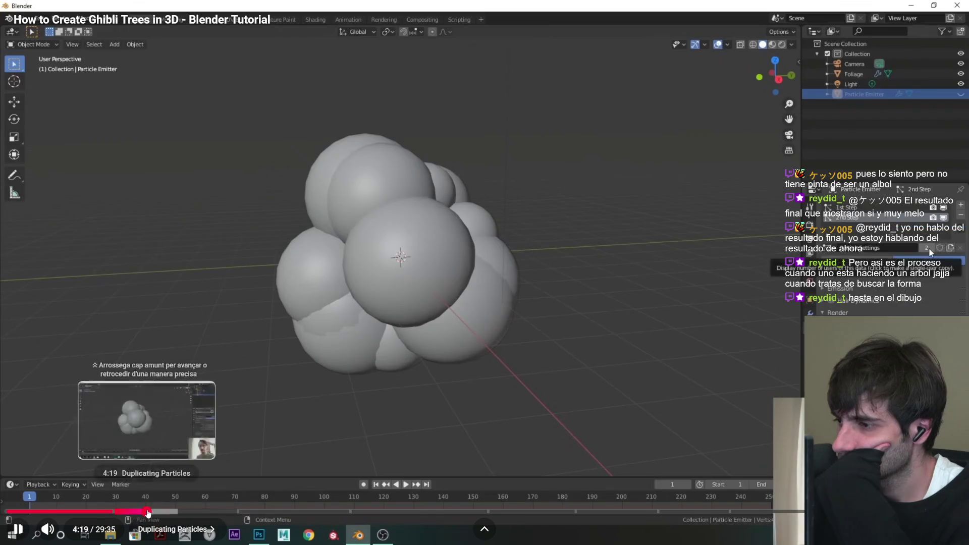
{"action": "left_click", "coordinate": [162, 511]}
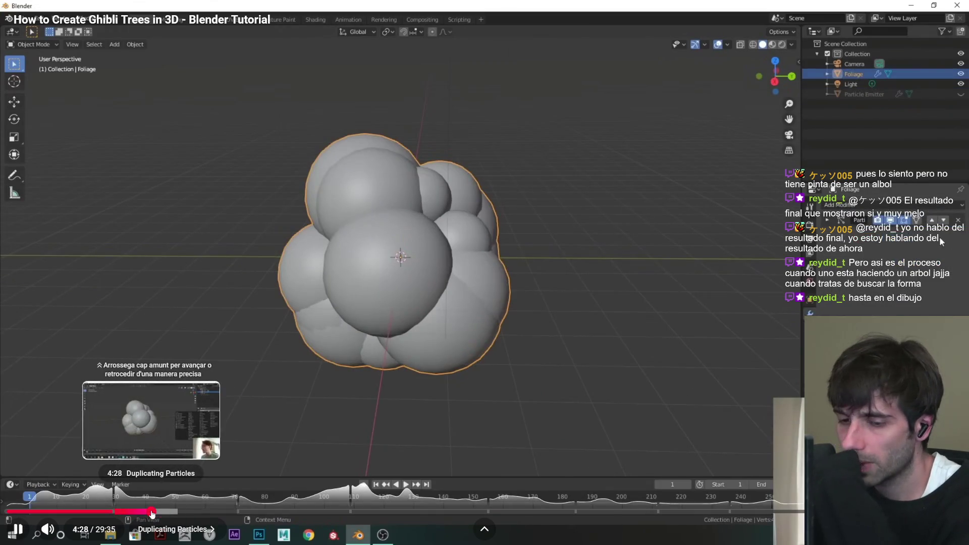
Step the tutorial back from 4:29 to 3:57, watch, then resume it.
{"action": "left_click", "coordinate": [152, 512]}
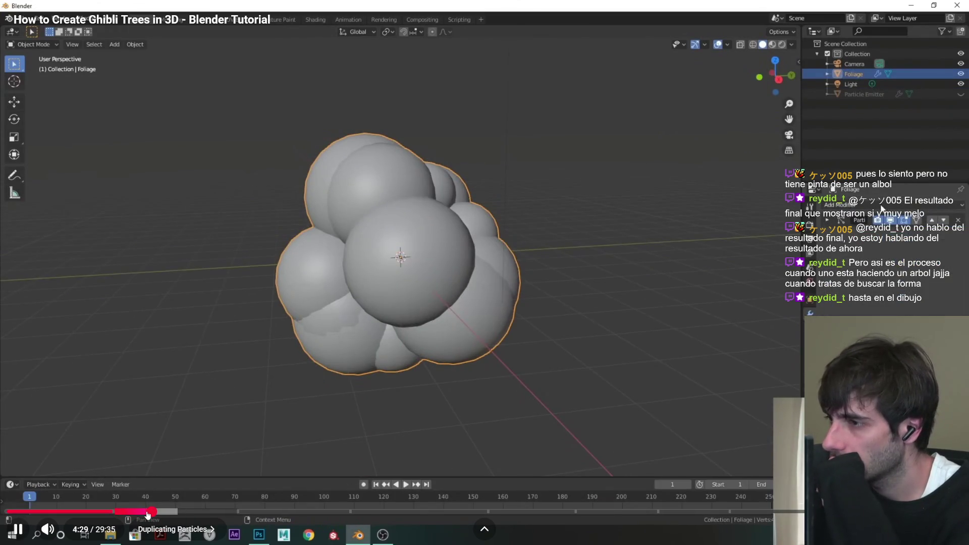
{"action": "left_click", "coordinate": [146, 512]}
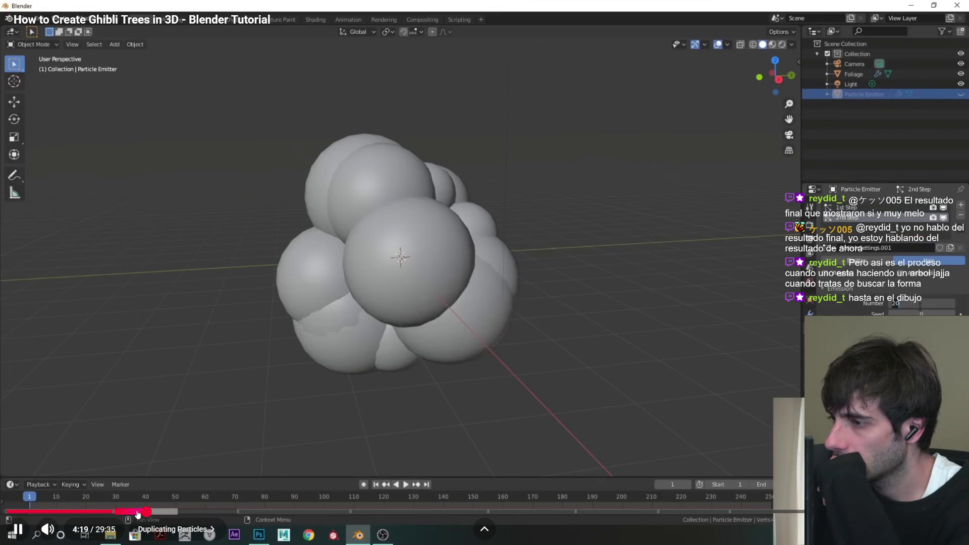
{"action": "left_click", "coordinate": [137, 511]}
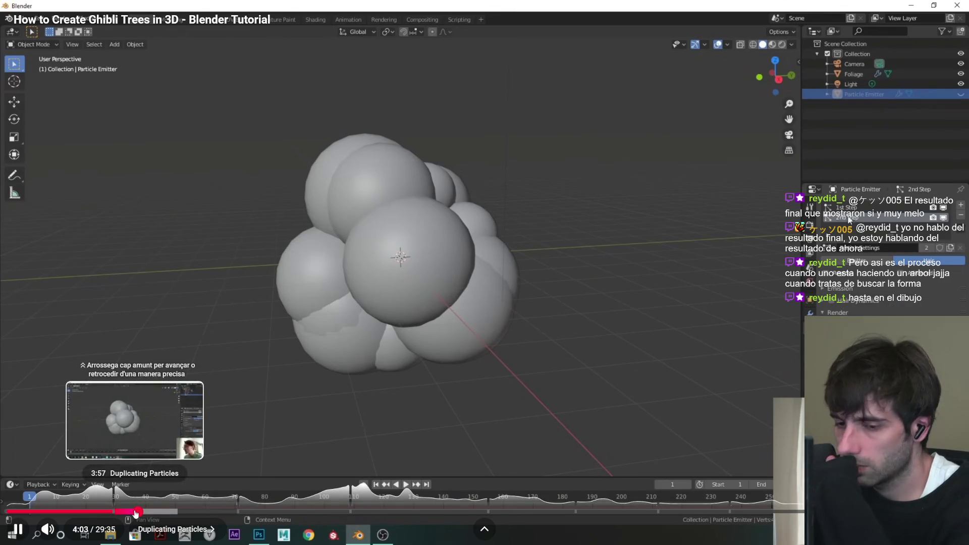
{"action": "left_click", "coordinate": [135, 511]}
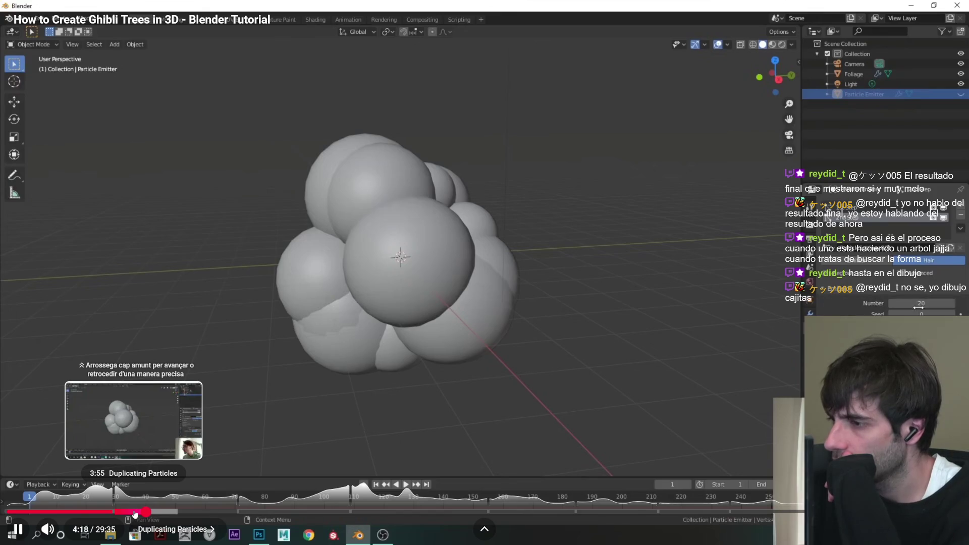
{"action": "left_click", "coordinate": [353, 343]}
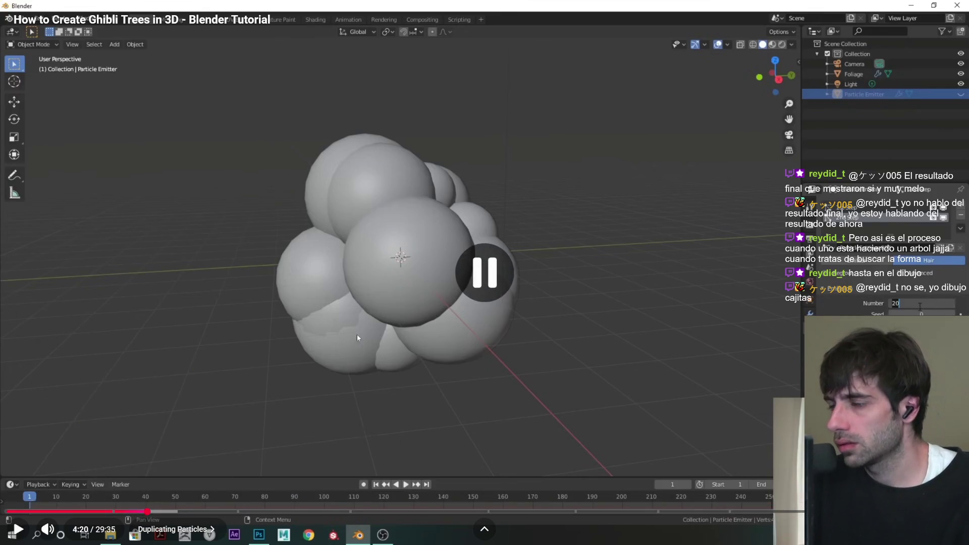
{"action": "key", "text": "alt+Tab"}
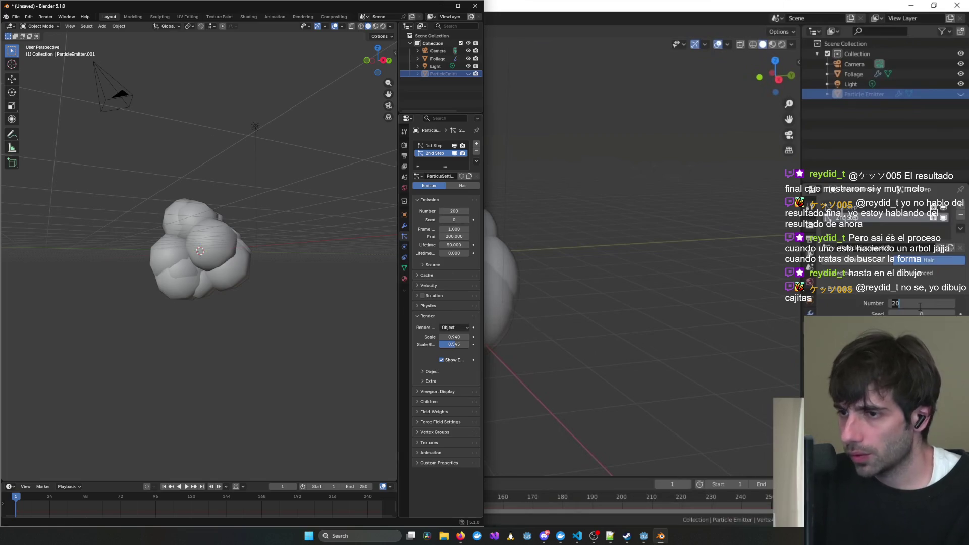
{"action": "left_click", "coordinate": [650, 280]}
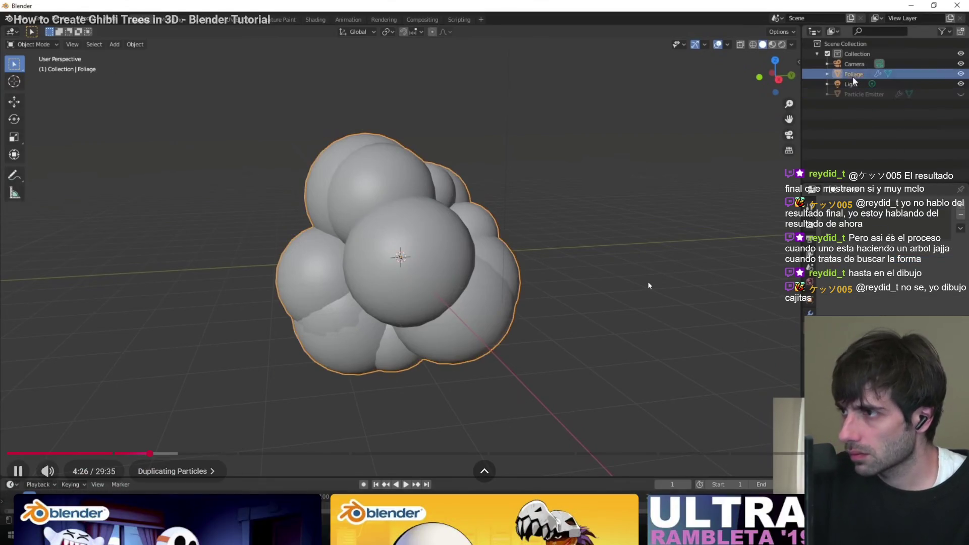
{"action": "key", "text": "alt+Tab"}
Add a Particle Instance modifier to Foliage using the 'particle' search.
{"action": "left_click", "coordinate": [436, 58]}
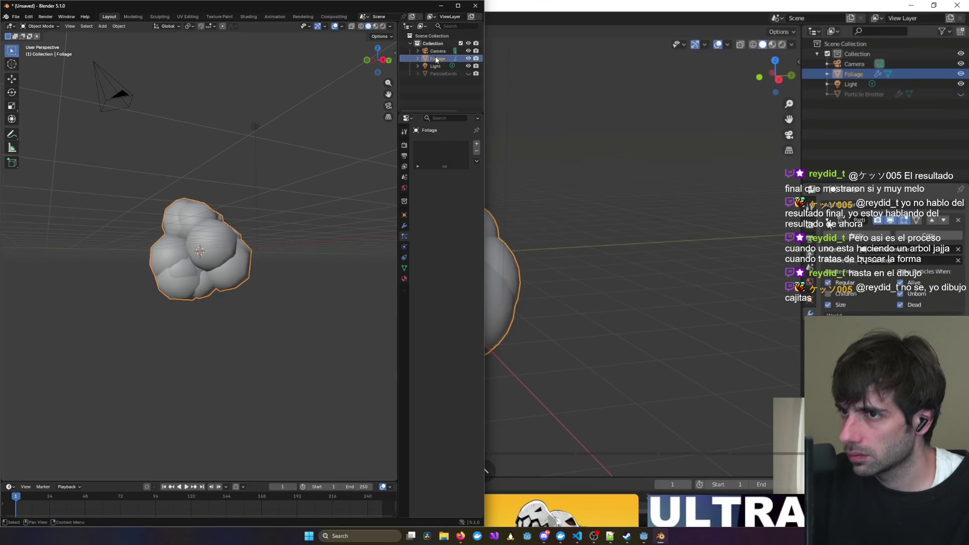
{"action": "left_click", "coordinate": [404, 225]}
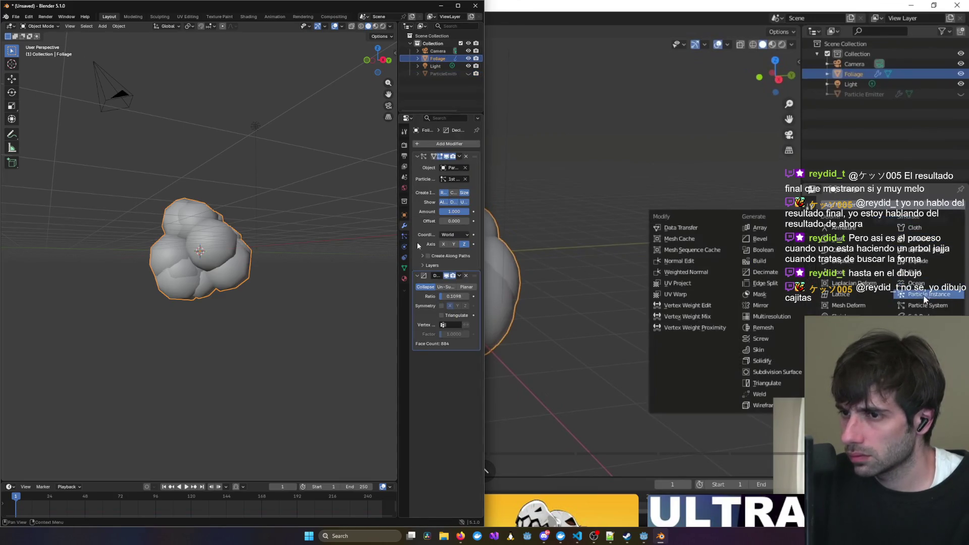
{"action": "left_click", "coordinate": [426, 143]}
{"action": "type", "text": "particle"}
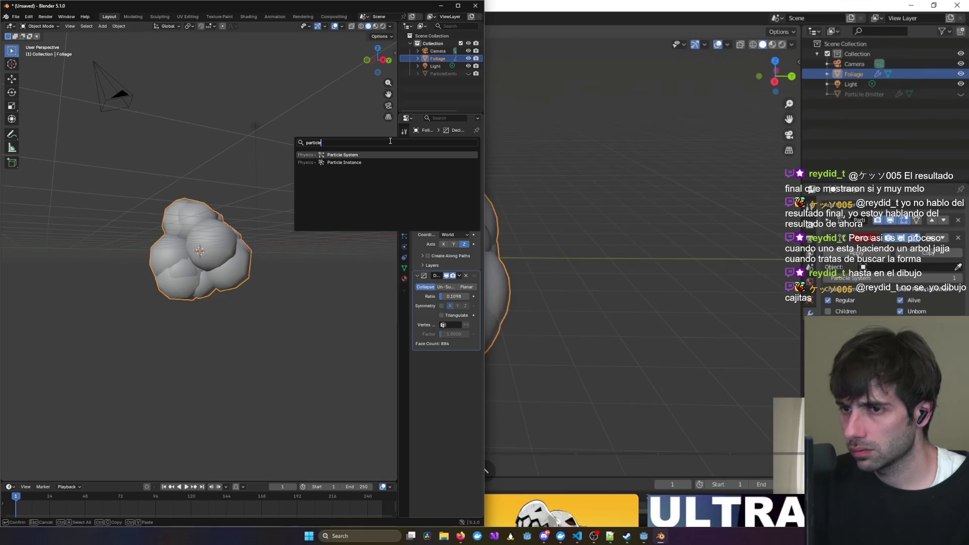
{"action": "key", "text": "Down"}
{"action": "key", "text": "Return"}
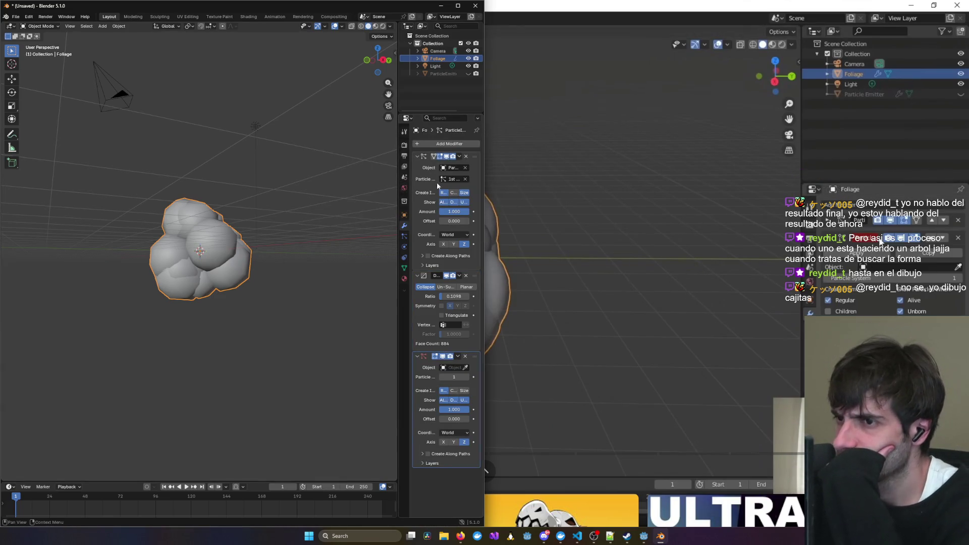
Collapse the first Particle Instance and Decimate modifiers, then resume the tutorial.
{"action": "left_click", "coordinate": [417, 156]}
{"action": "left_click", "coordinate": [418, 166]}
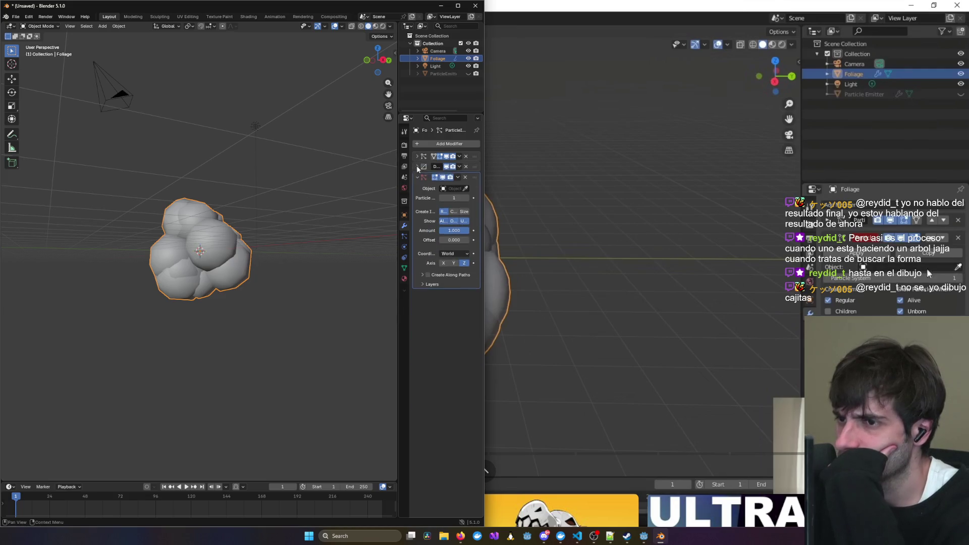
{"action": "left_click", "coordinate": [742, 289]}
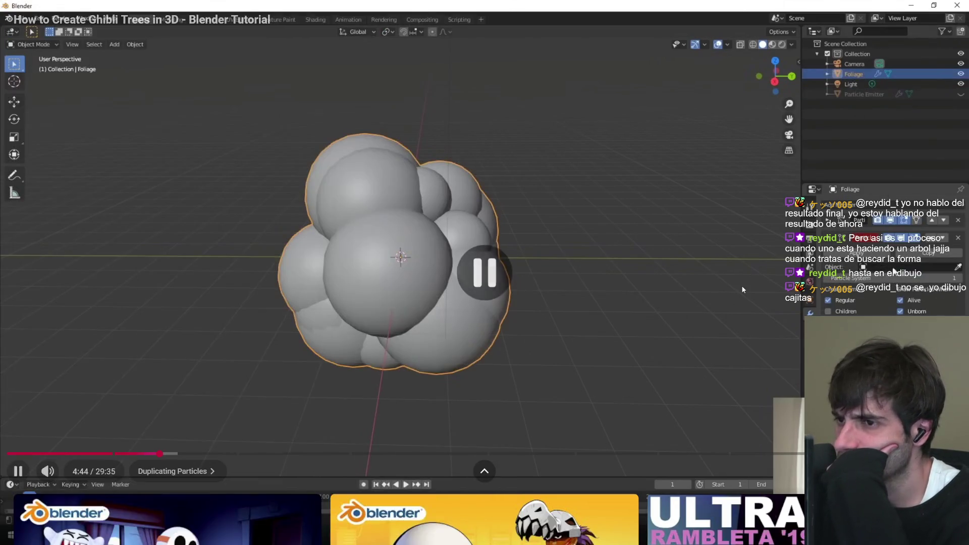
{"action": "key", "text": "space"}
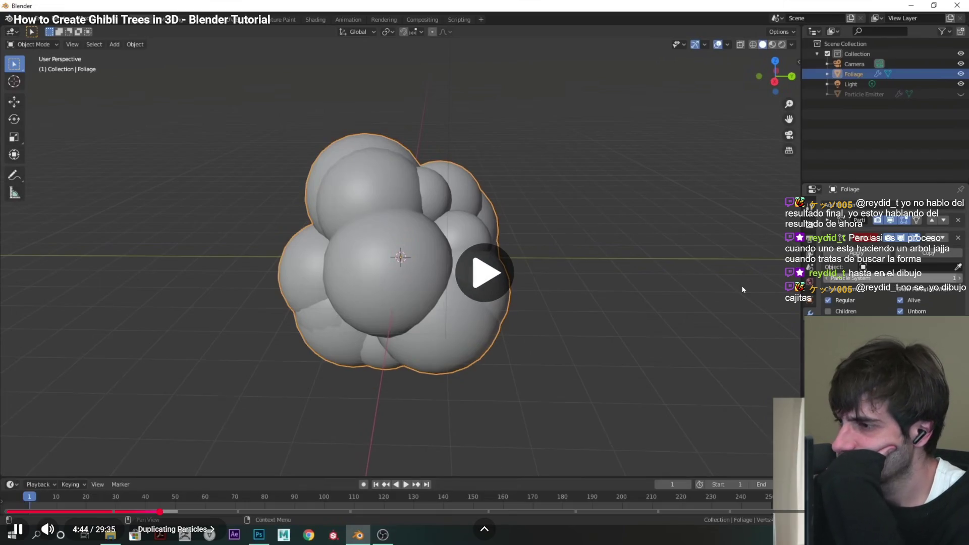
Orbit the foliage and set up a Particle Instance modifier sourced from Particle Emitter.
{"action": "key", "text": "Left"}
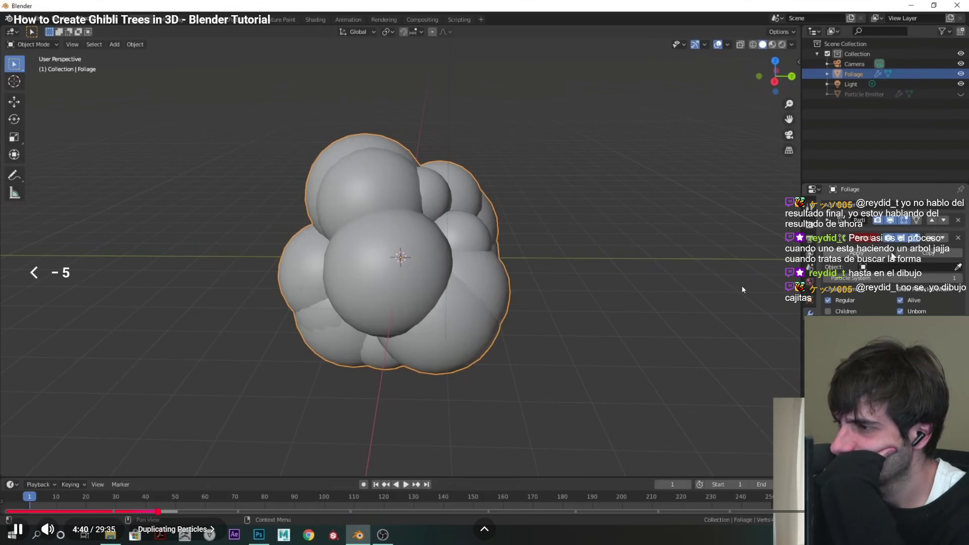
{"action": "key", "text": "Left"}
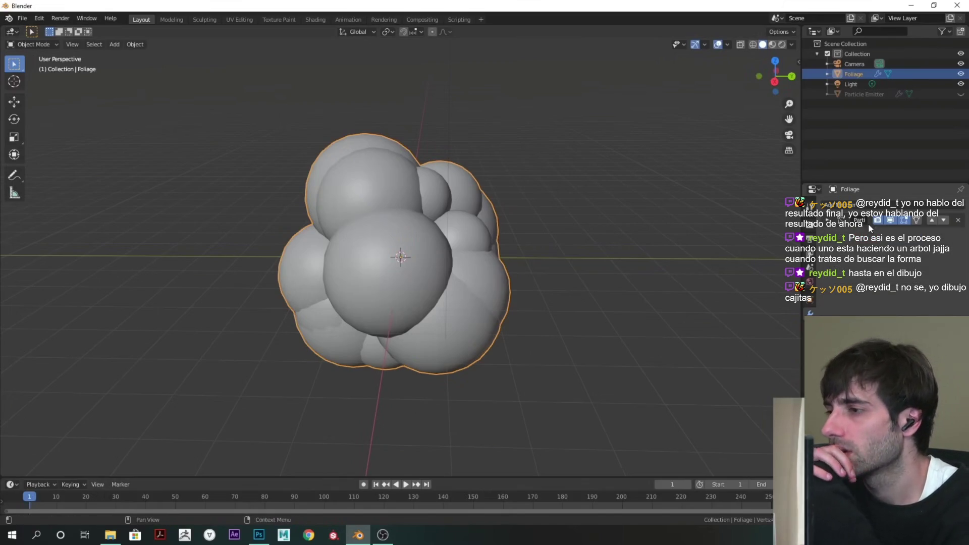
{"action": "middle_click_drag", "start_coordinate": [484, 227], "coordinate": [688, 225]}
{"action": "left_click", "coordinate": [848, 204]}
{"action": "left_click", "coordinate": [923, 298]}
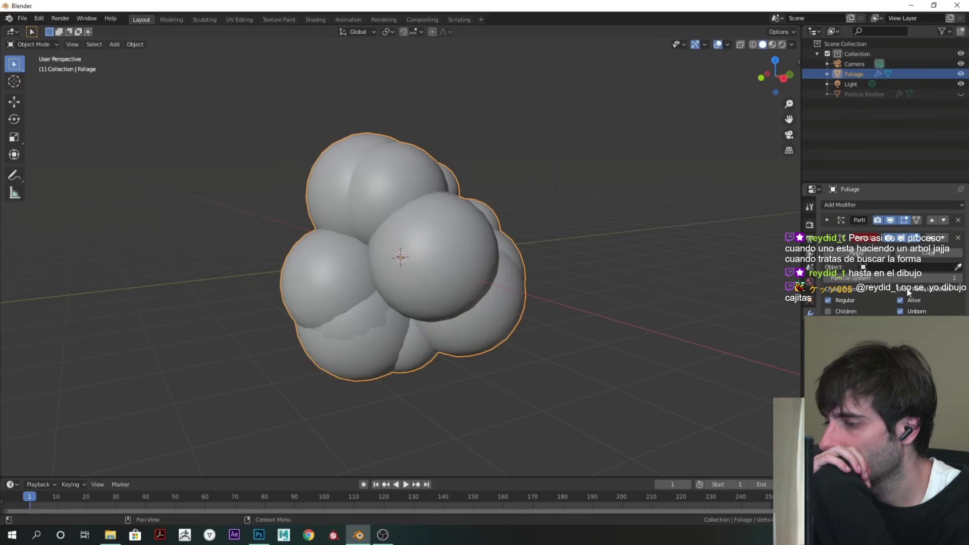
{"action": "left_click", "coordinate": [958, 266]}
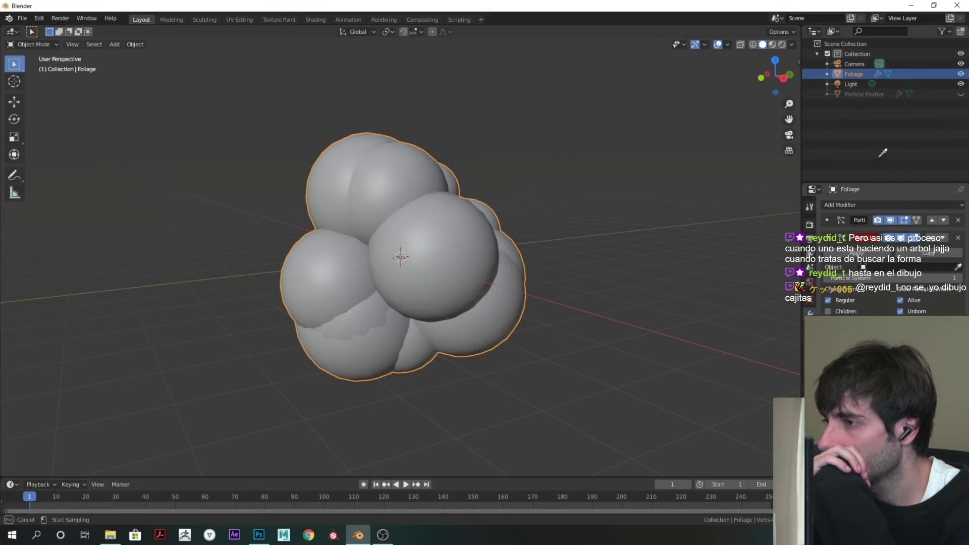
{"action": "left_click", "coordinate": [864, 93]}
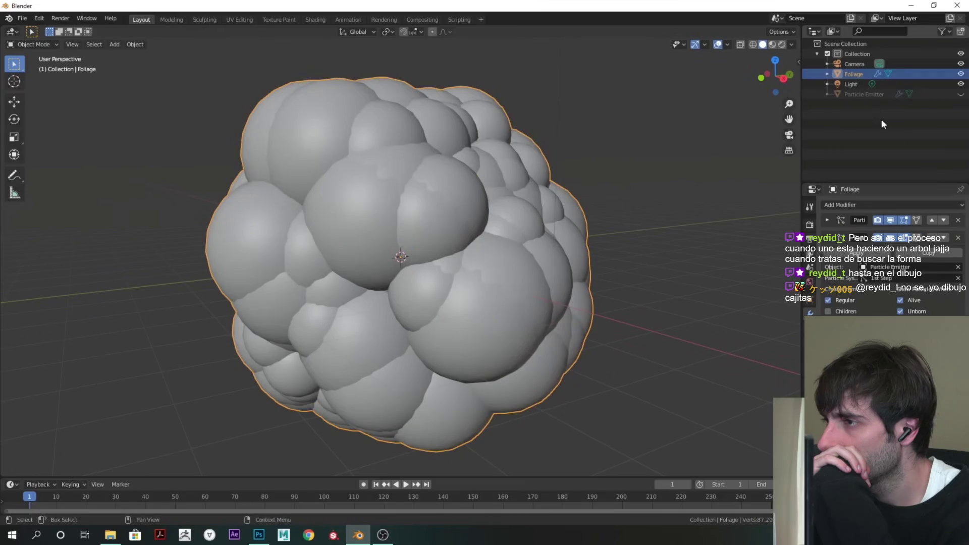
{"action": "left_click", "coordinate": [879, 283]}
Rewind the tutorial five seconds to rewatch the source-object selection.
{"action": "left_click", "coordinate": [728, 248]}
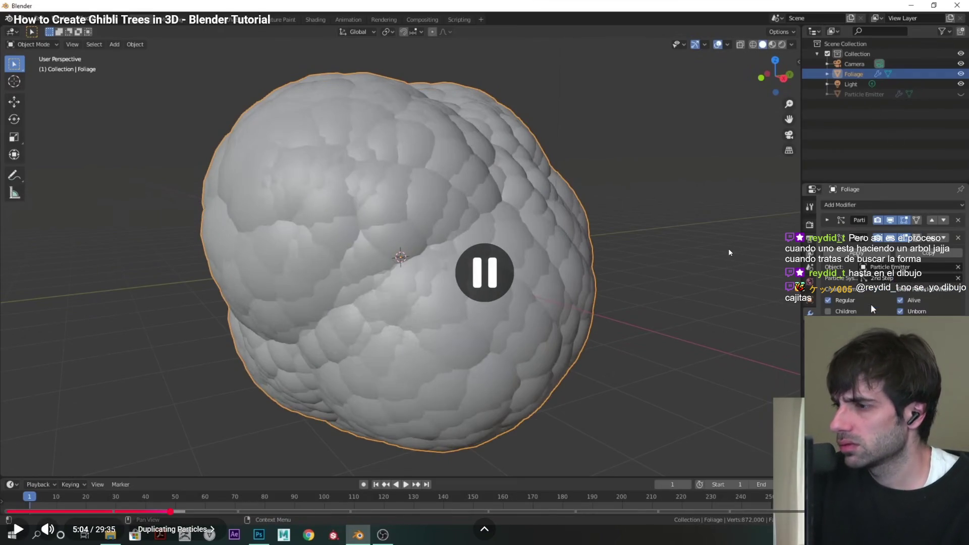
{"action": "key", "text": "alt+Tab"}
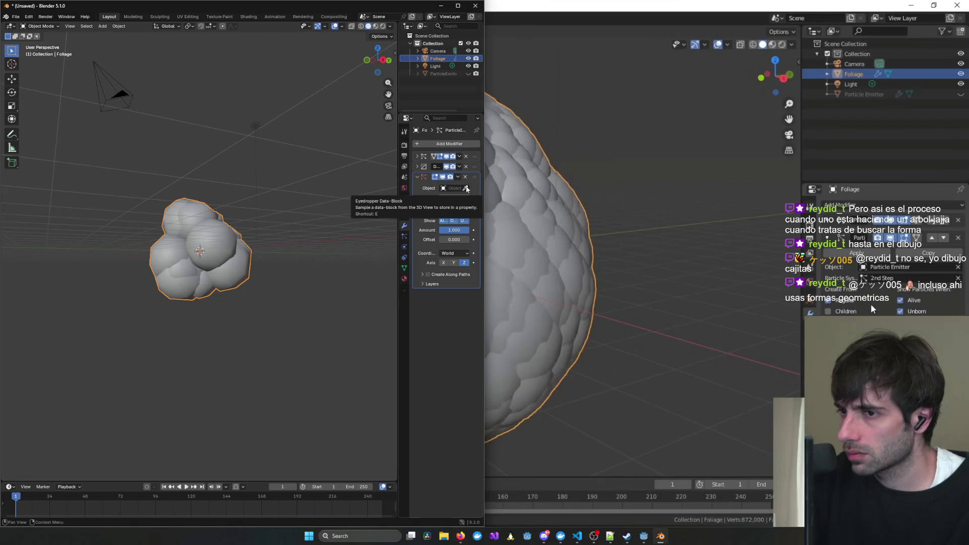
{"action": "key", "text": "alt+Tab"}
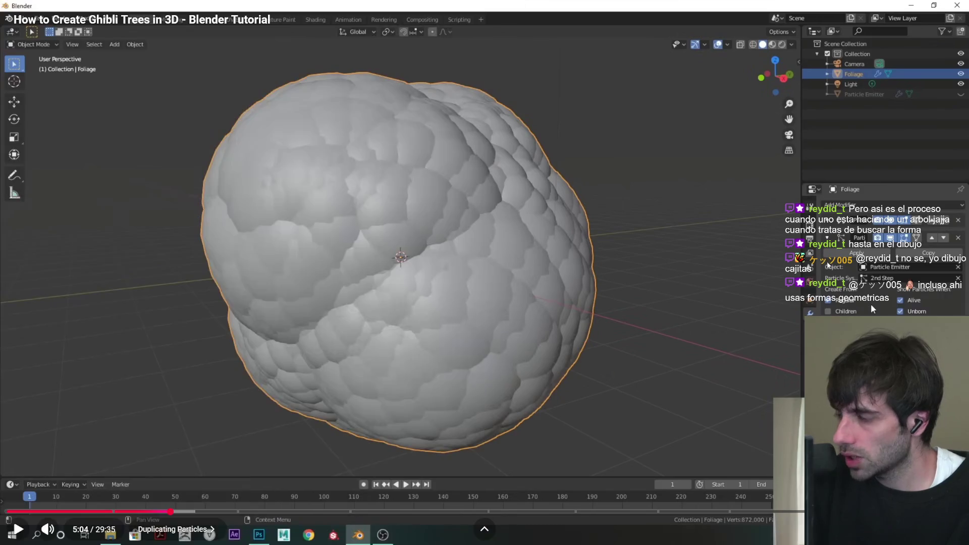
{"action": "key", "text": "space"}
{"action": "key", "text": "Left"}
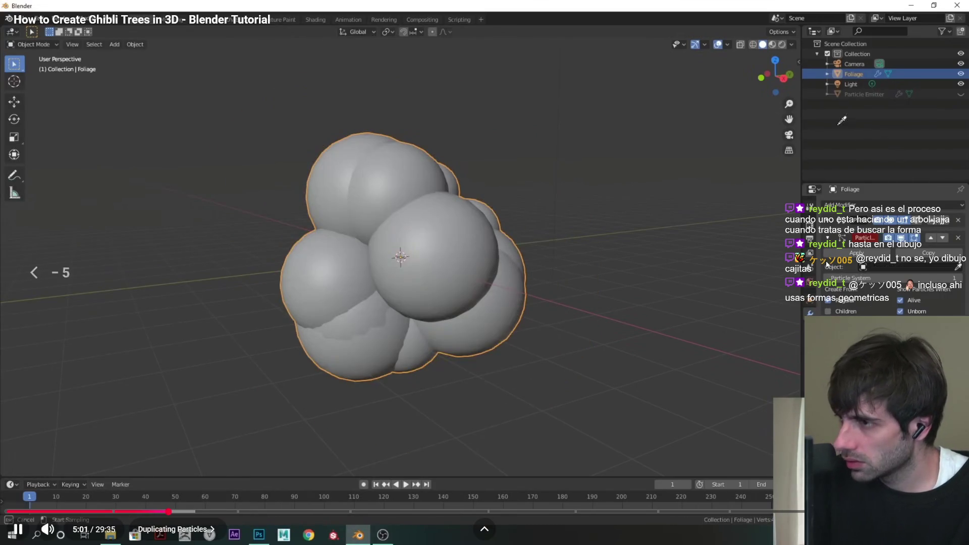
{"action": "key", "text": "space"}
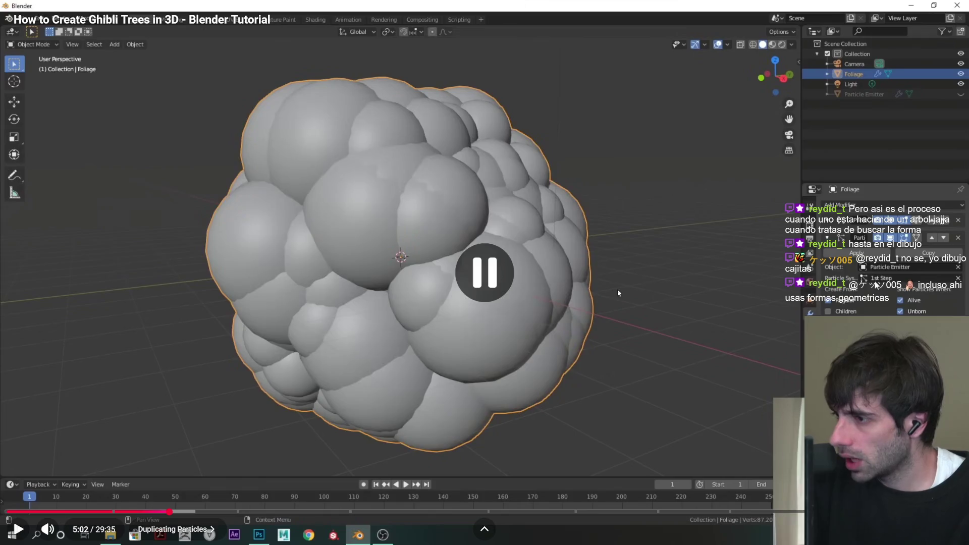
{"action": "key", "text": "alt+Tab"}
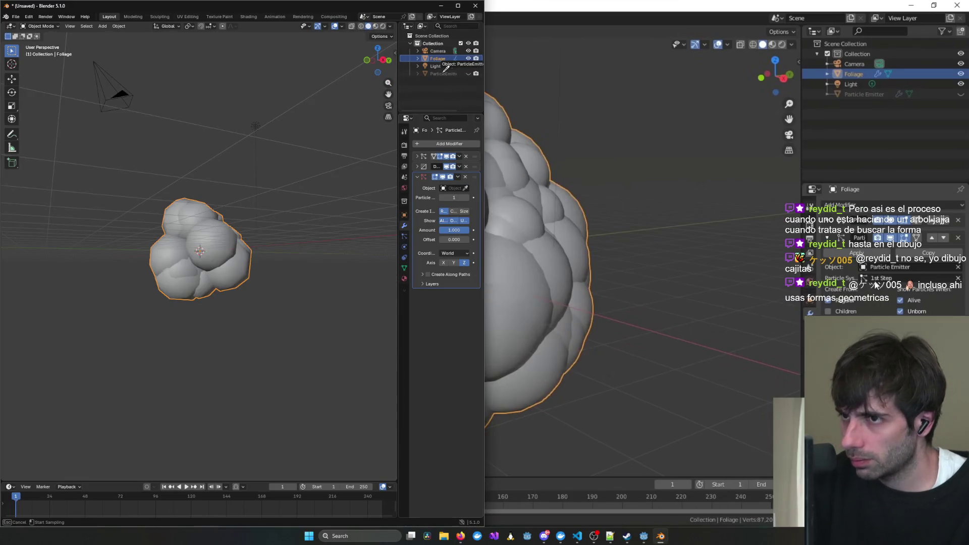
Set Particle Emitter as the modifier's object, then exit the tutorial's fullscreen.
{"action": "left_click", "coordinate": [442, 73]}
{"action": "left_click", "coordinate": [708, 284]}
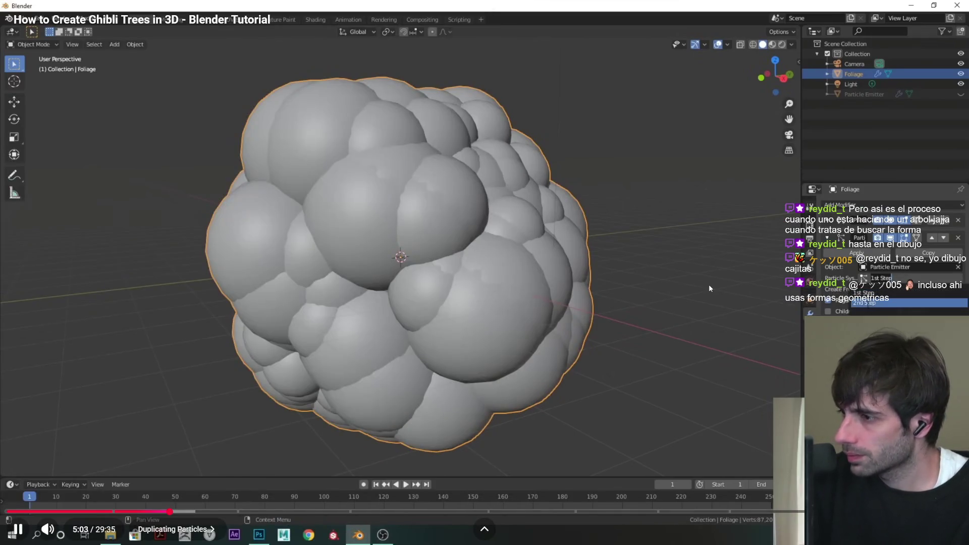
{"action": "key", "text": "alt+Tab"}
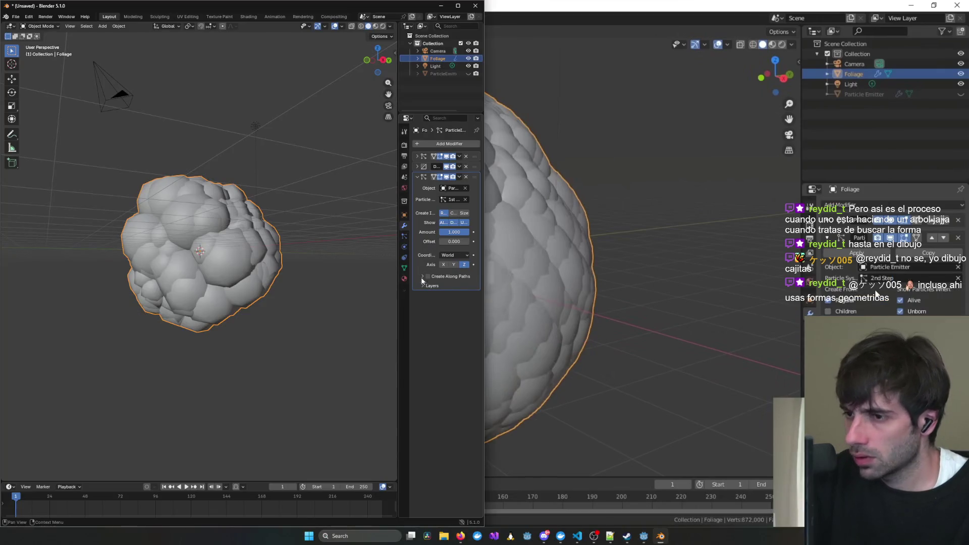
{"action": "left_click", "coordinate": [705, 289]}
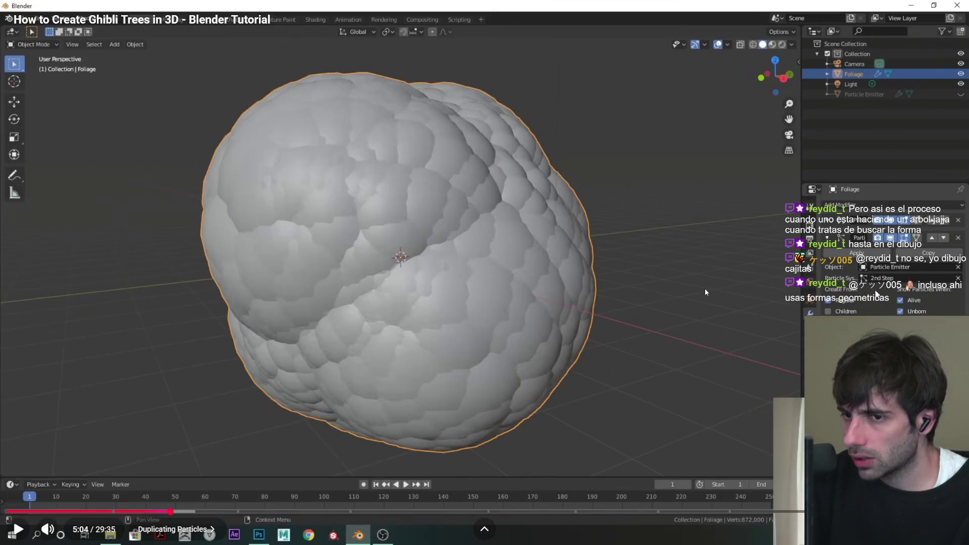
{"action": "left_click", "coordinate": [704, 289]}
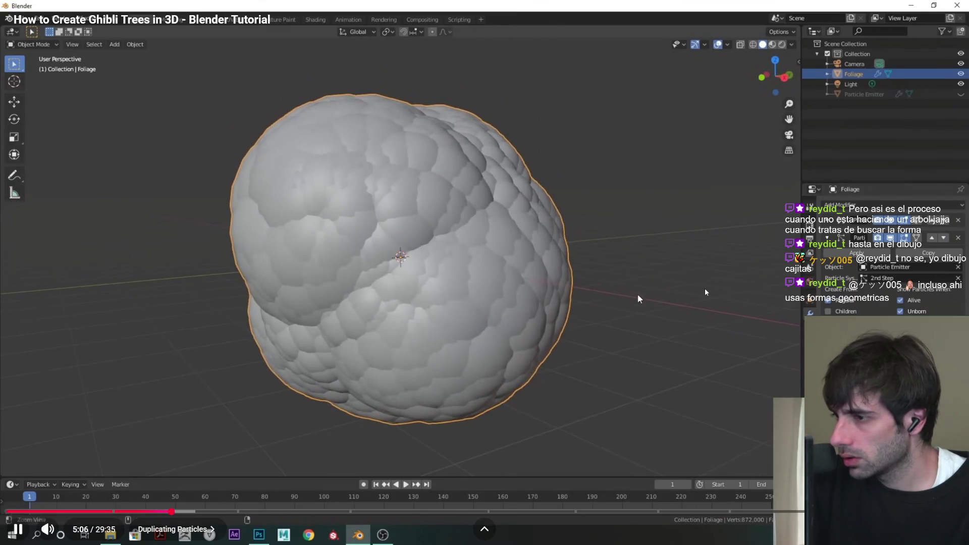
{"action": "key", "text": "alt+Tab"}
{"action": "left_click", "coordinate": [549, 249]}
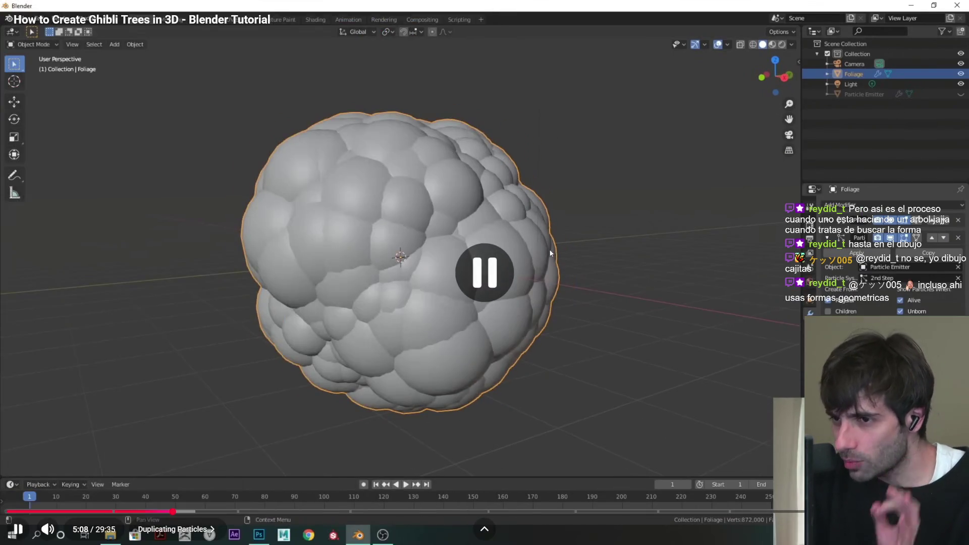
{"action": "key", "text": "Escape"}
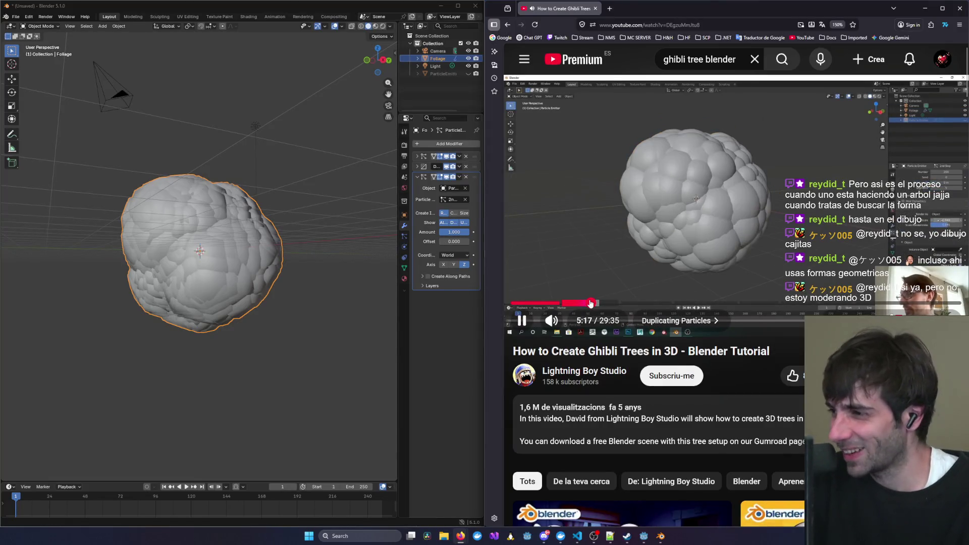
Select the Particle Emitter and drag its particle render scale.
{"action": "left_click", "coordinate": [660, 254]}
{"action": "left_click", "coordinate": [406, 236]}
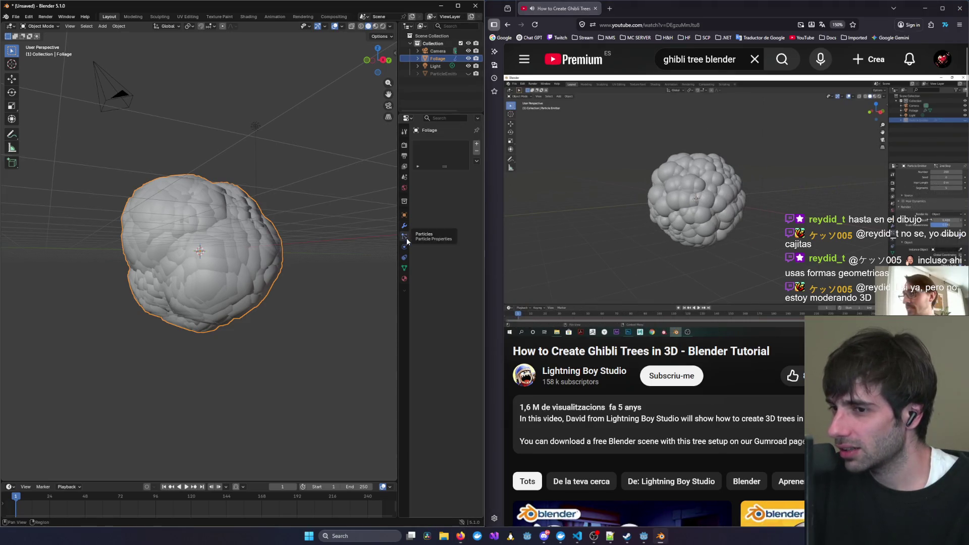
{"action": "left_click", "coordinate": [435, 74]}
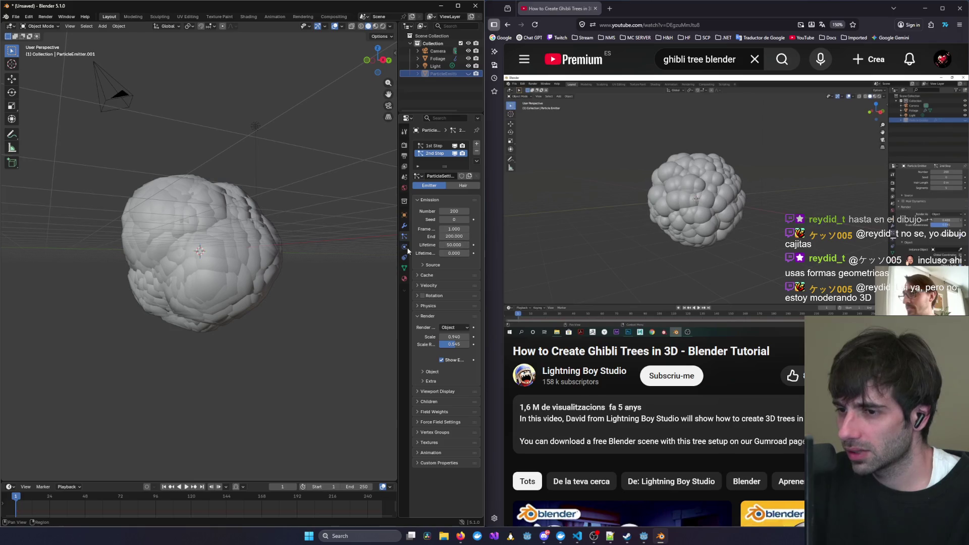
{"action": "mouse_move", "coordinate": [647, 247]}
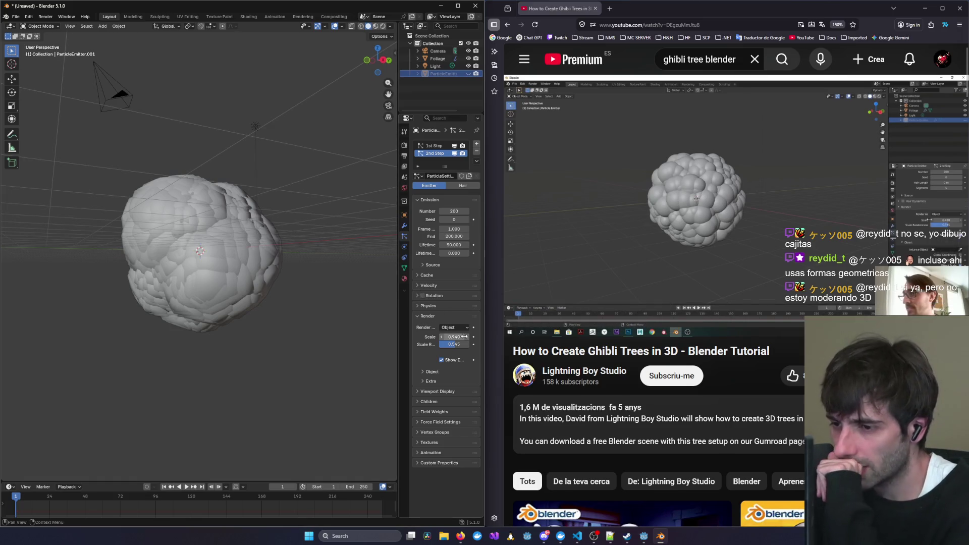
{"action": "mouse_move", "coordinate": [460, 336]}
{"action": "left_mouse_down"}
{"action": "mouse_move", "coordinate": [468, 339]}
{"action": "mouse_move", "coordinate": [452, 337]}
{"action": "left_mouse_up"}
Rewatch the tutorial and enter an exact render scale of 0.39 for 2nd Step.
{"action": "left_click", "coordinate": [782, 208]}
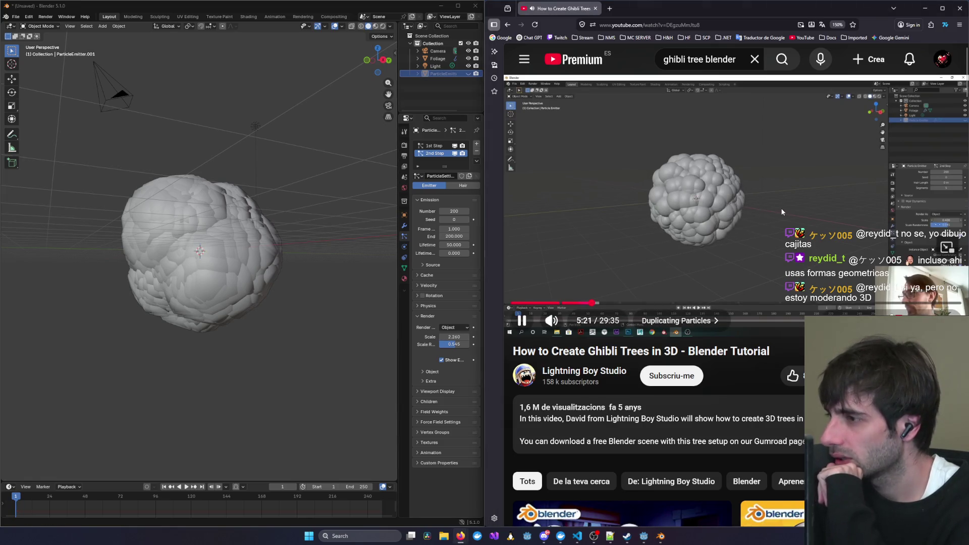
{"action": "left_click", "coordinate": [782, 212]}
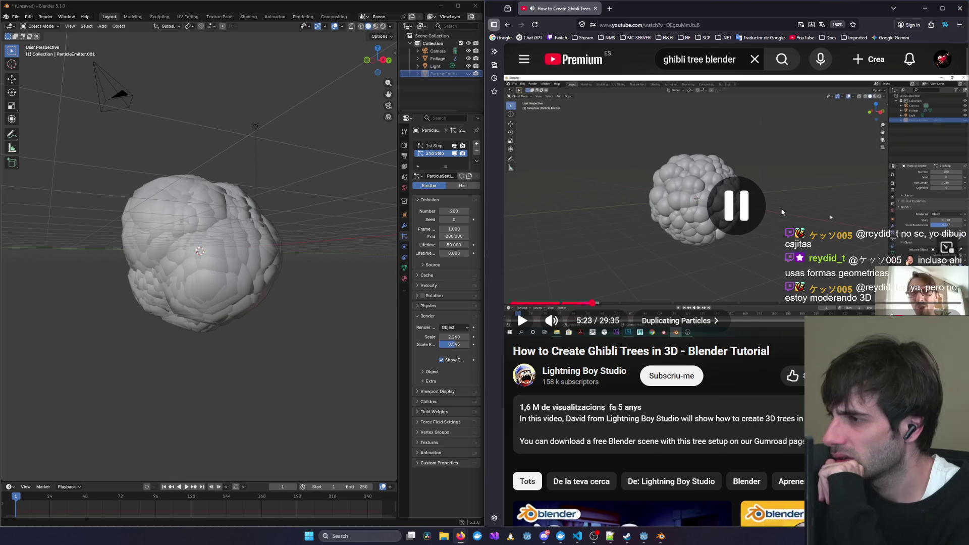
{"action": "key", "text": "j"}
{"action": "left_click", "coordinate": [782, 212]}
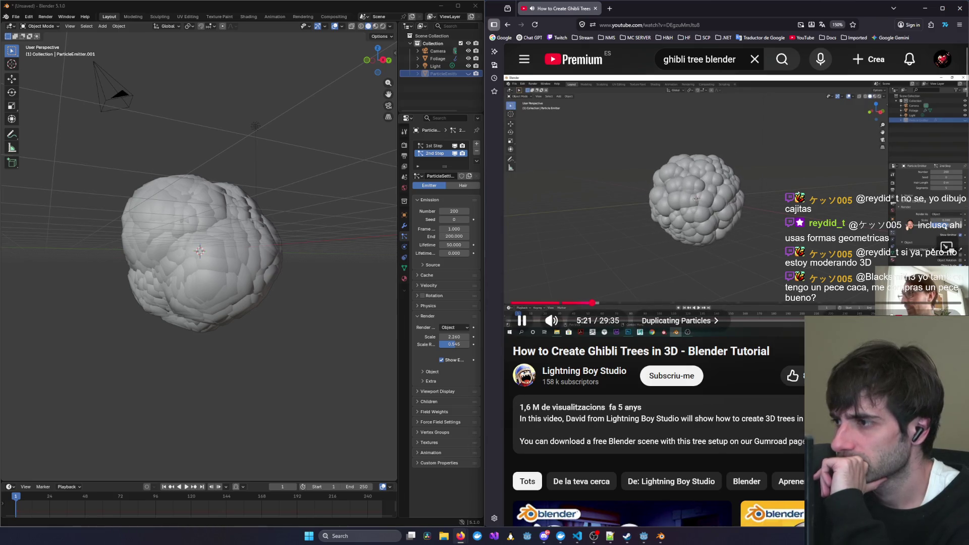
{"action": "key", "text": "space"}
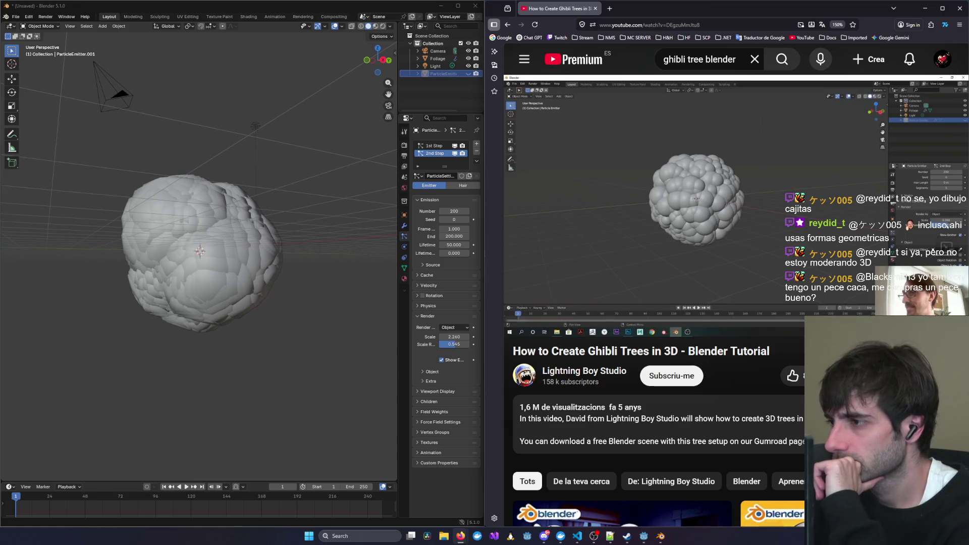
{"action": "left_click", "coordinate": [456, 336]}
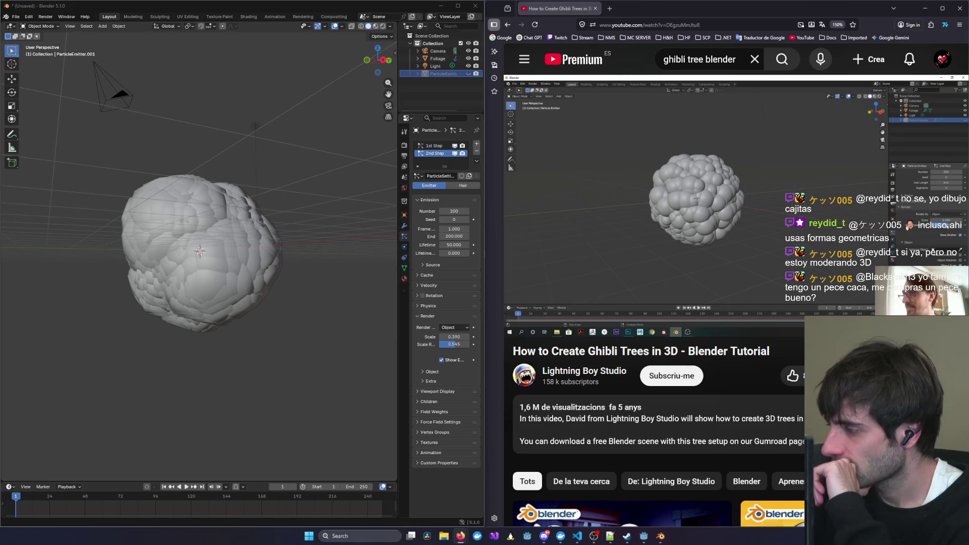
{"action": "left_click", "coordinate": [731, 156]}
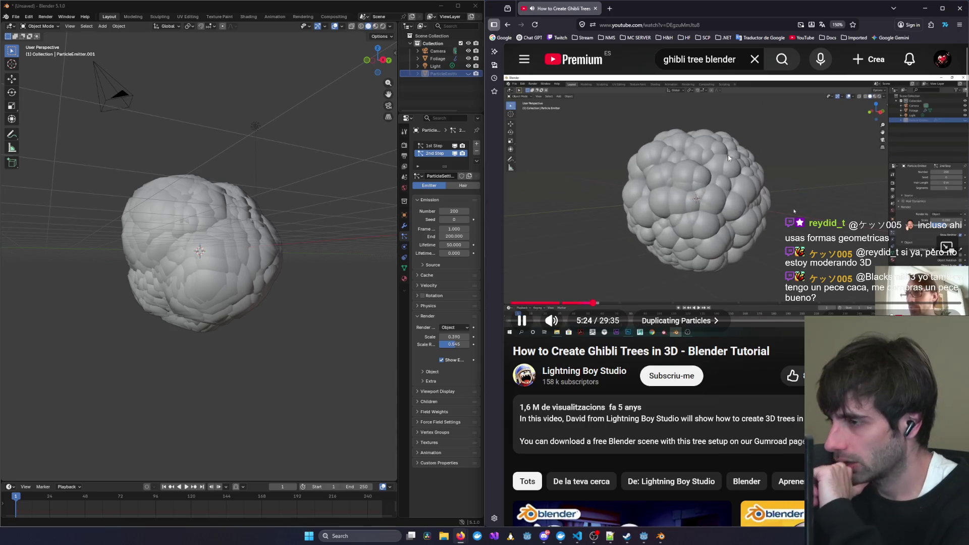
{"action": "left_click", "coordinate": [586, 304]}
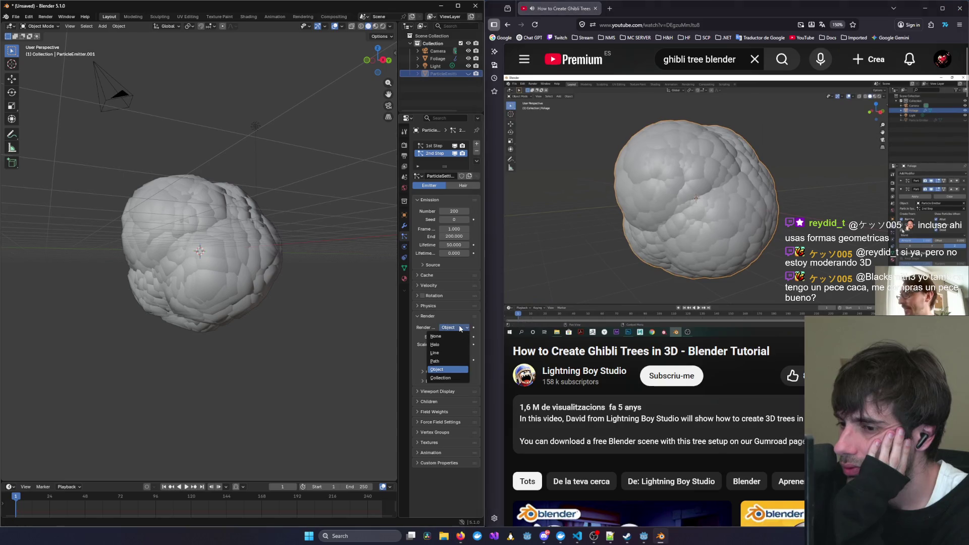
Collapse the Emission panel and browse the particle settings list.
{"action": "left_click", "coordinate": [540, 273]}
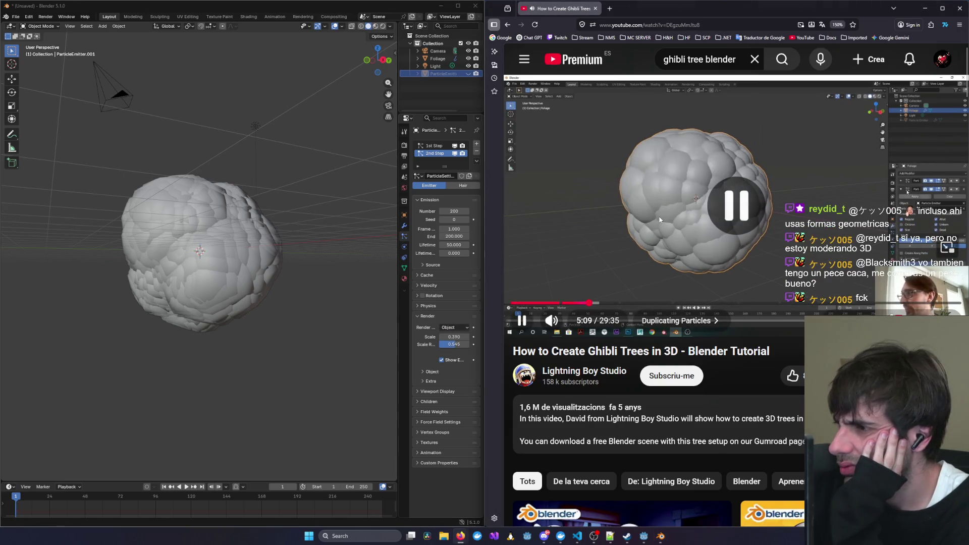
{"action": "left_click", "coordinate": [427, 199]}
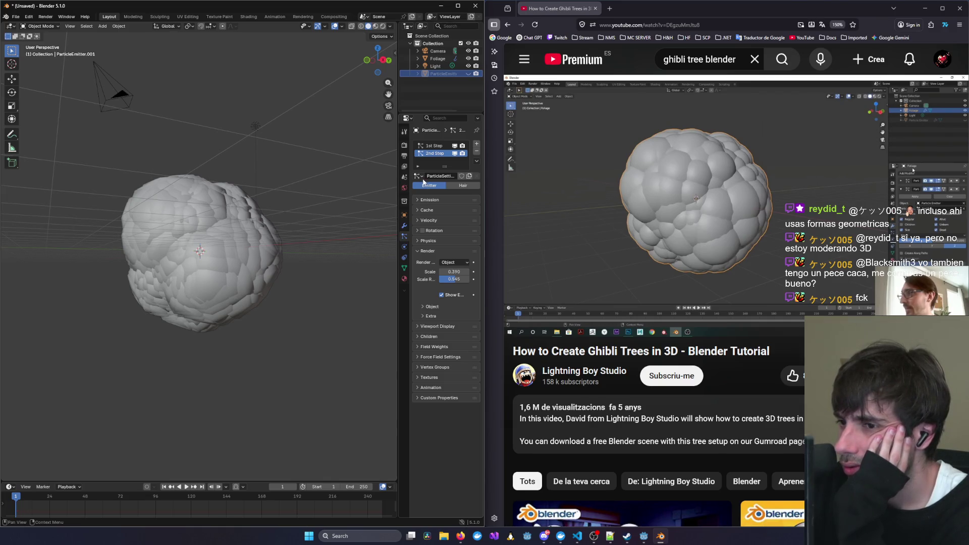
{"action": "left_click", "coordinate": [420, 176]}
{"action": "left_click", "coordinate": [448, 176]}
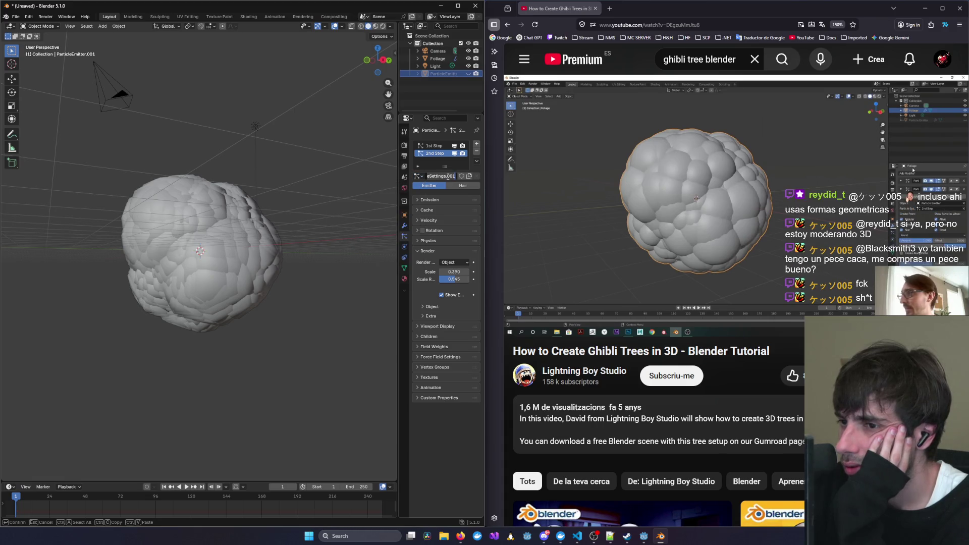
{"action": "left_click", "coordinate": [452, 432]}
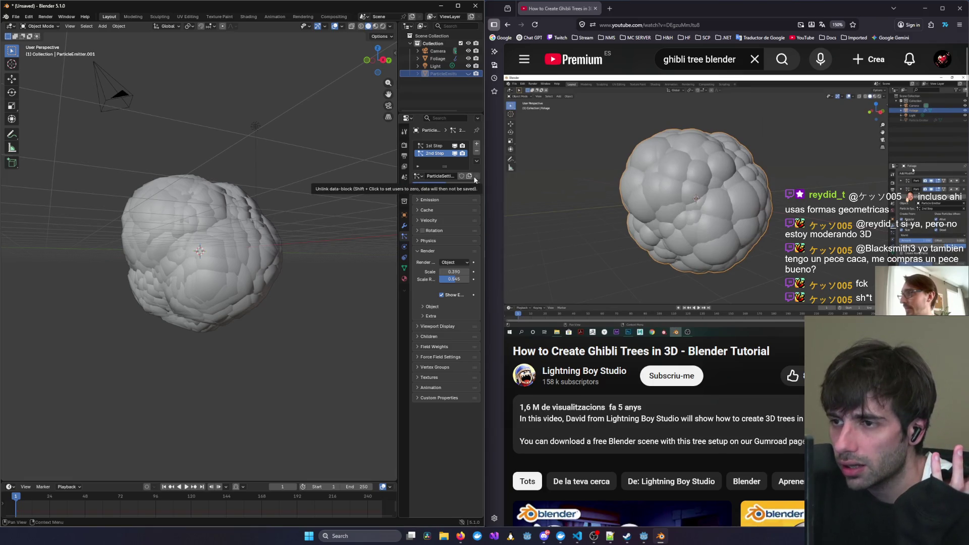
Switch between 1st Step and 2nd Step, then lower scale randomness to about 0.360.
{"action": "left_click", "coordinate": [437, 146]}
{"action": "left_click", "coordinate": [435, 152]}
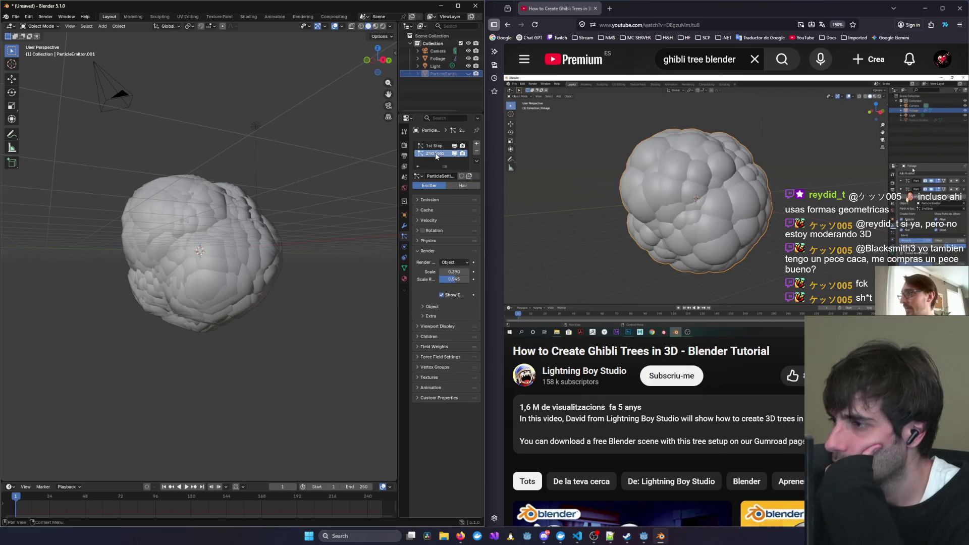
{"action": "left_click", "coordinate": [749, 211]}
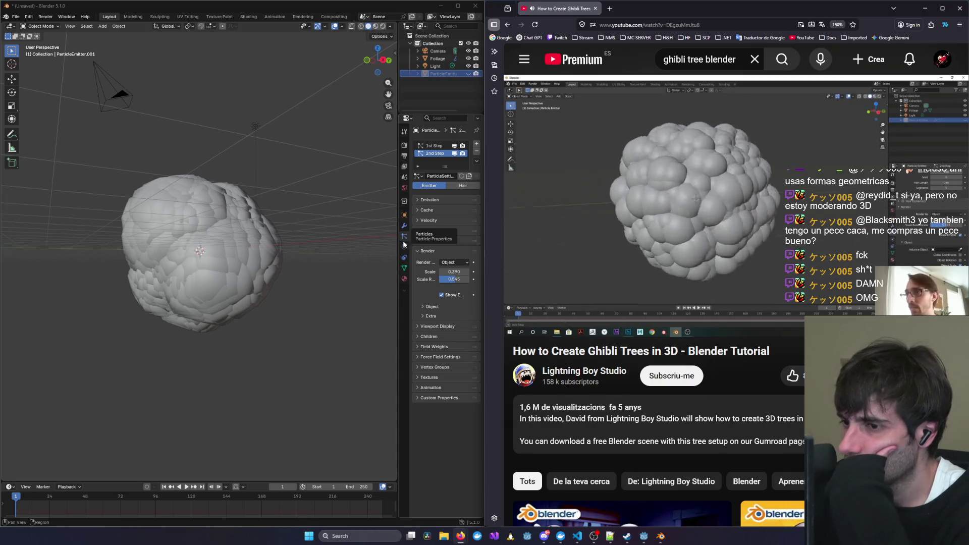
{"action": "left_click_drag", "start_coordinate": [454, 279], "coordinate": [430, 279]}
Rewind the tutorial over ten seconds to rewatch the particle adjustment.
{"action": "left_click", "coordinate": [639, 247]}
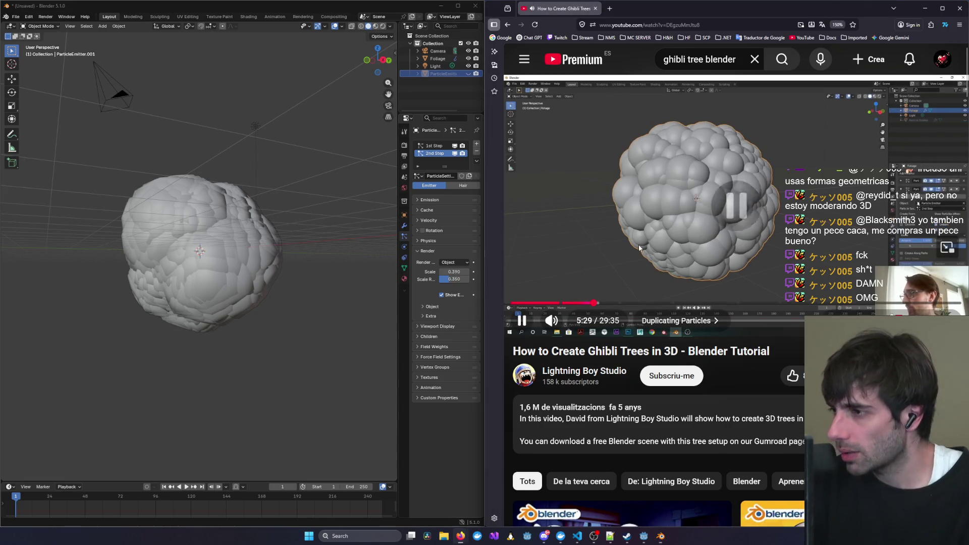
{"action": "key", "text": "j"}
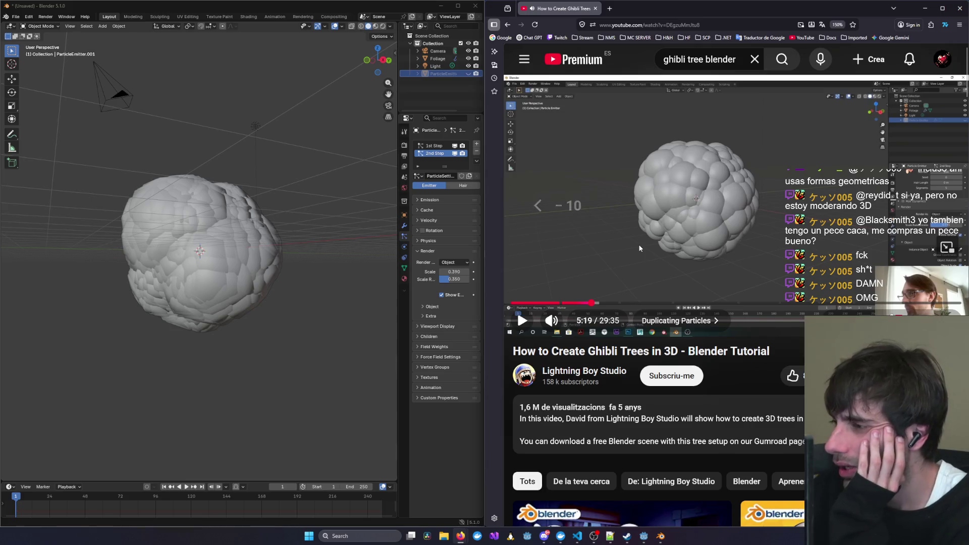
{"action": "key", "text": "Left"}
{"action": "key", "text": "k"}
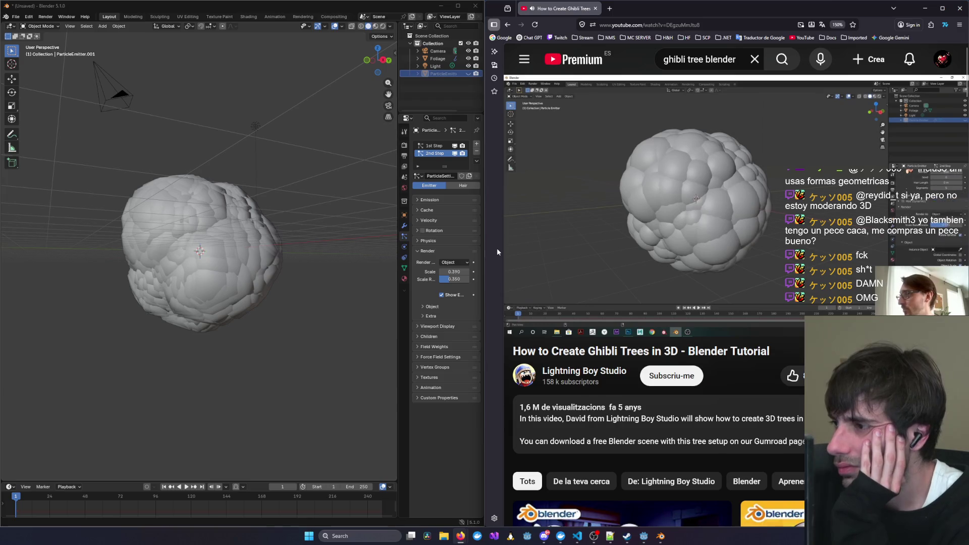
{"action": "left_click", "coordinate": [635, 183]}
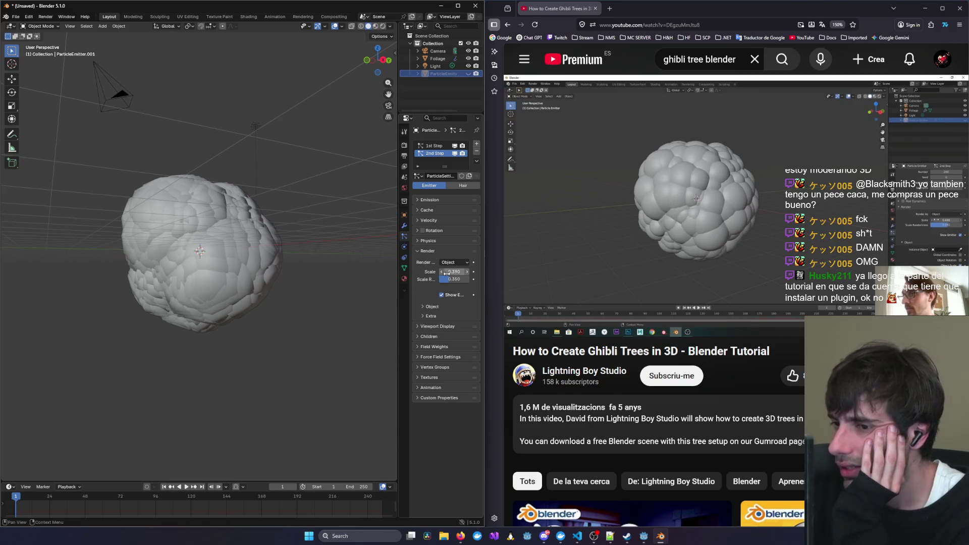
Adjust 2nd Step's render scale up and down, settling near 0.010.
{"action": "left_click_drag", "start_coordinate": [446, 273], "coordinate": [474, 273]}
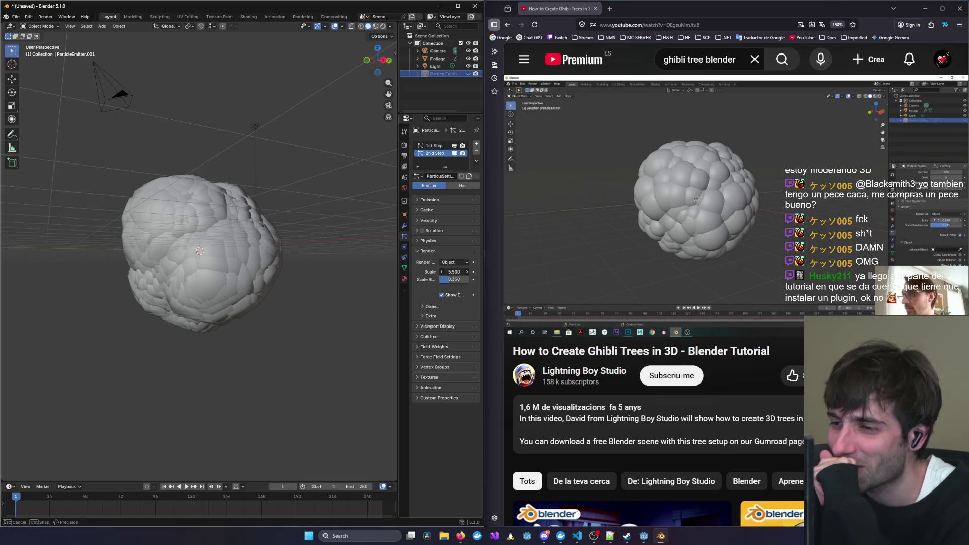
{"action": "left_click_drag", "start_coordinate": [454, 272], "coordinate": [439, 272]}
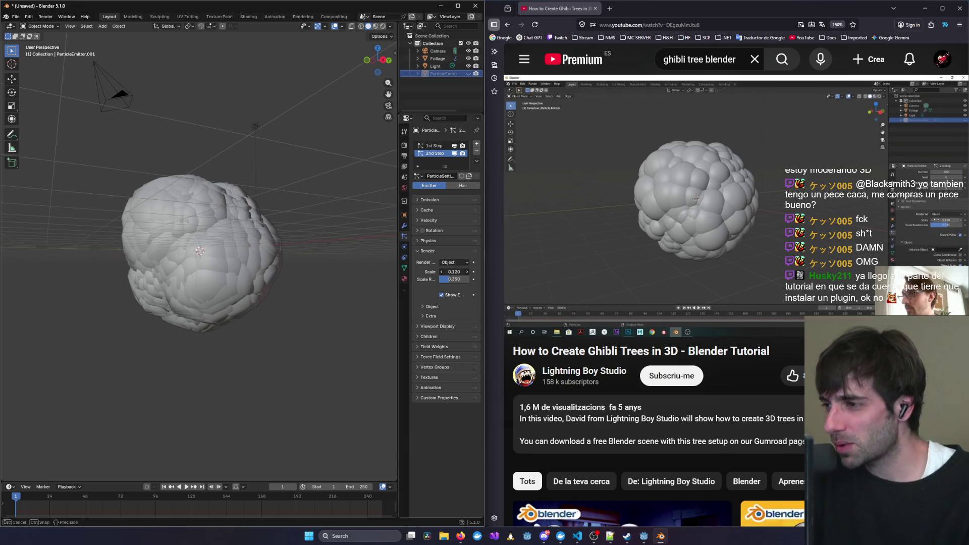
{"action": "left_click", "coordinate": [737, 171]}
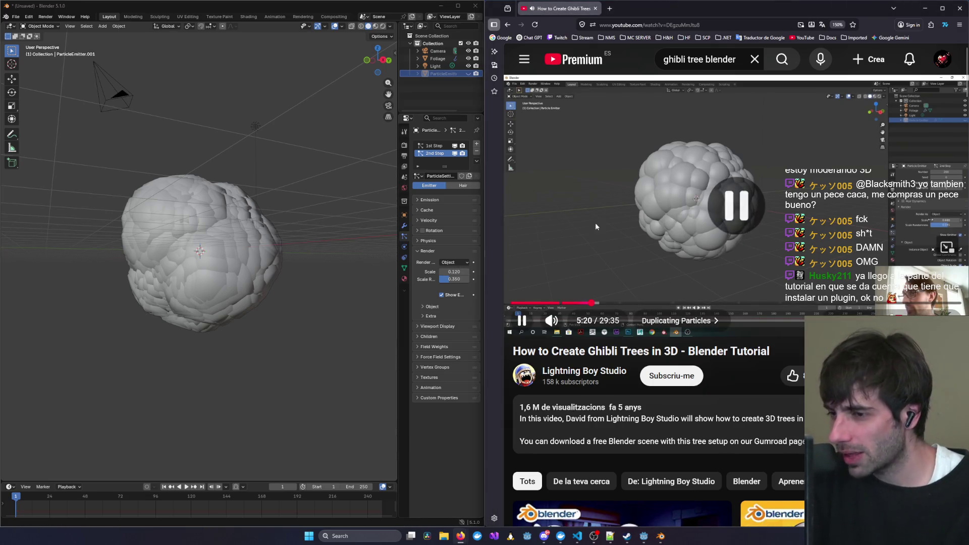
{"action": "left_click_drag", "start_coordinate": [454, 271], "coordinate": [454, 271]}
{"action": "left_click", "coordinate": [873, 194]}
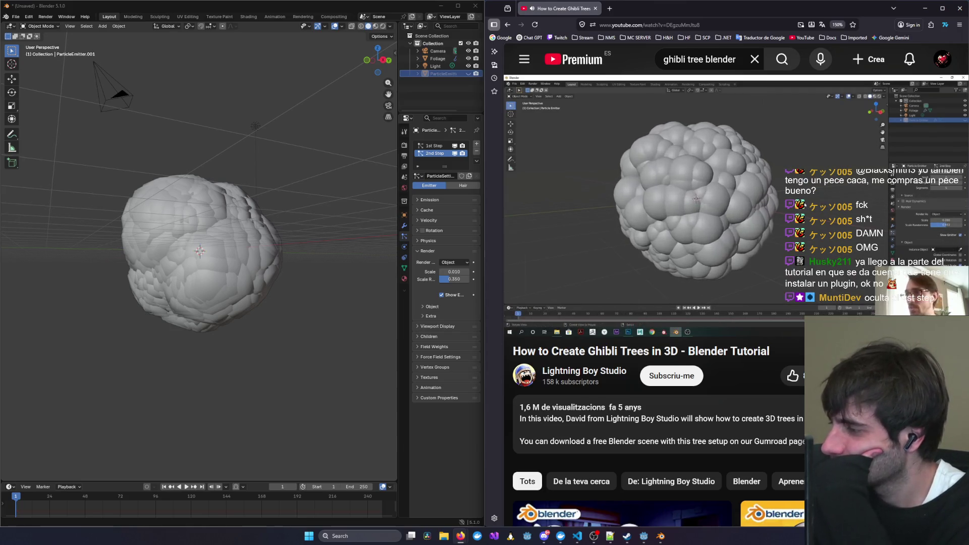
{"action": "left_click", "coordinate": [813, 233]}
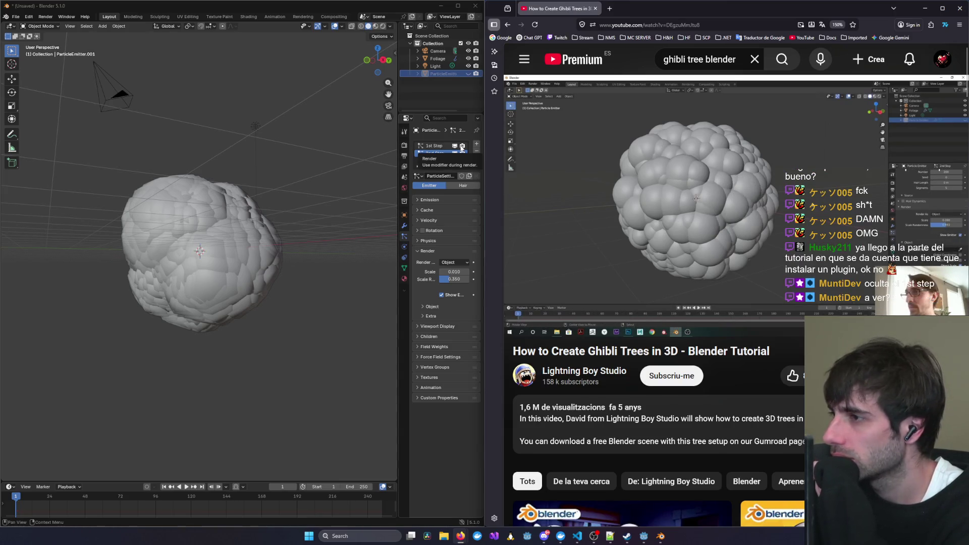
{"action": "left_click", "coordinate": [634, 235]}
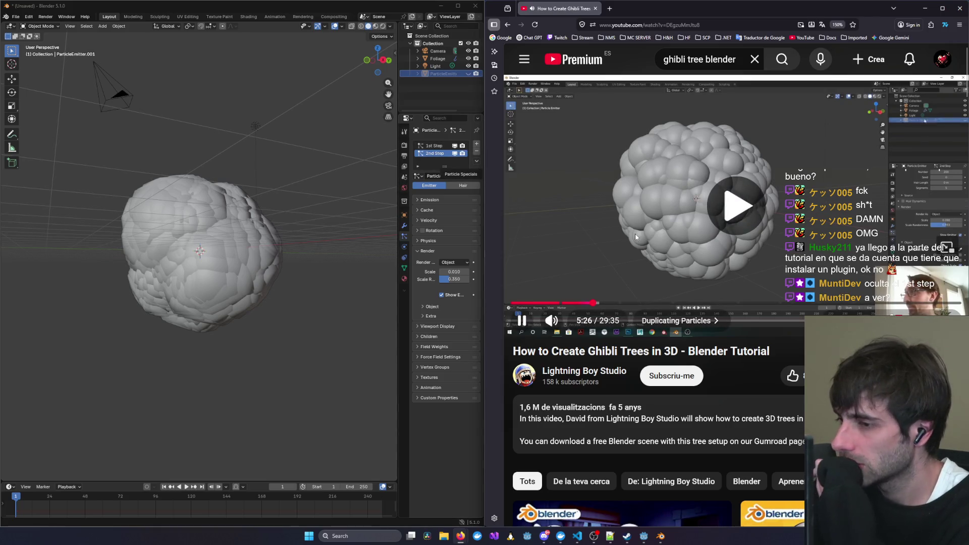
Rewind and pause the tutorial at 5:09, then show Foliage's modifier stack in Blender.
{"action": "key", "text": "Left"}
{"action": "key", "text": "Left"}
{"action": "key", "text": "Left"}
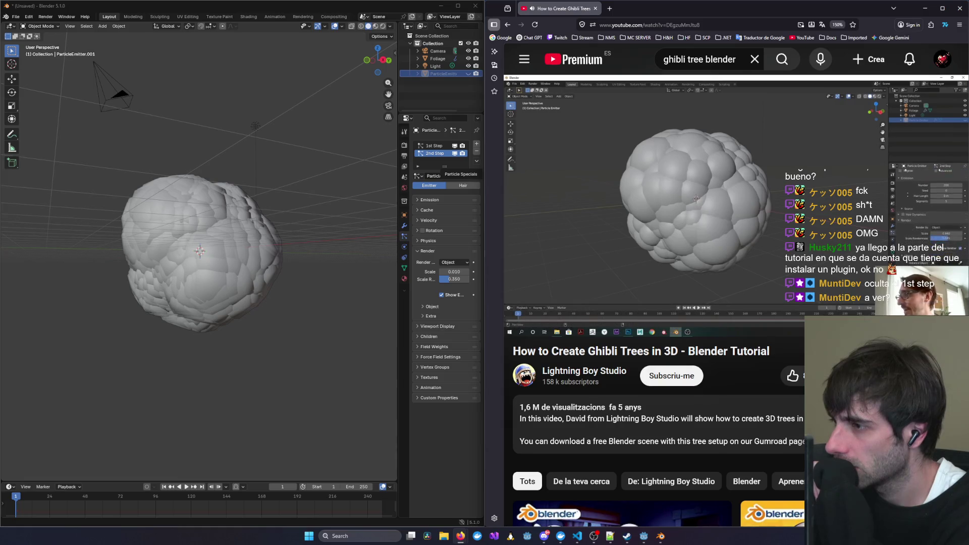
{"action": "key", "text": "Left"}
{"action": "key", "text": "Left"}
{"action": "key", "text": "Left"}
{"action": "key", "text": "Left"}
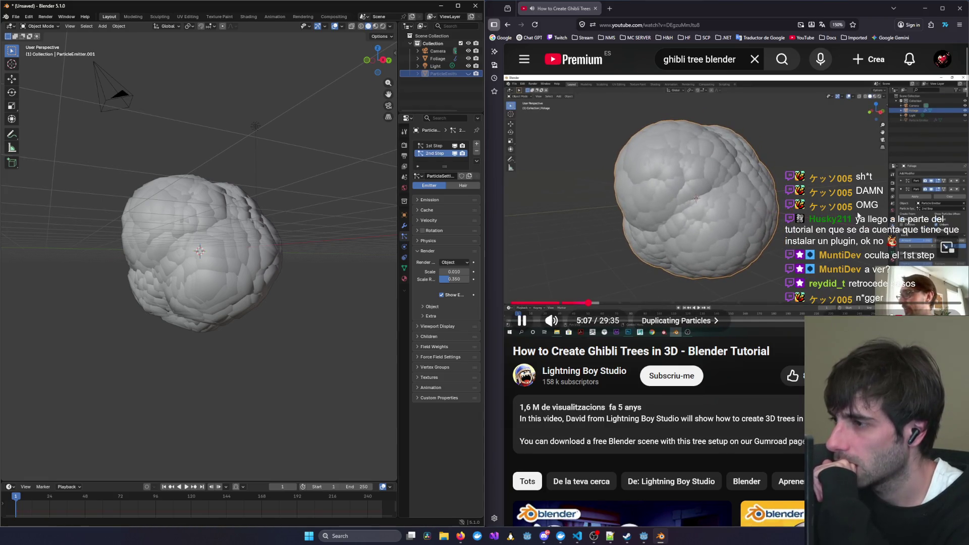
{"action": "left_click", "coordinate": [606, 278]}
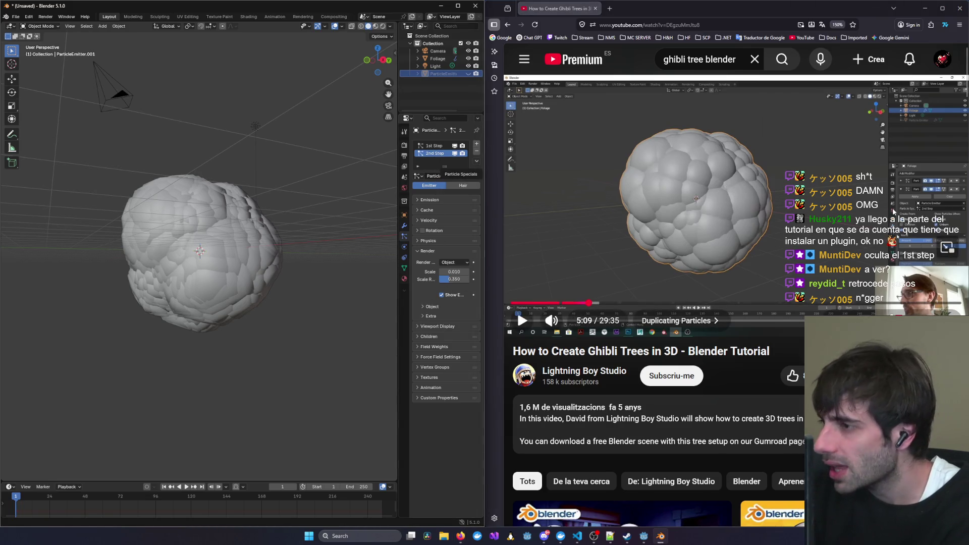
{"action": "left_click", "coordinate": [403, 226]}
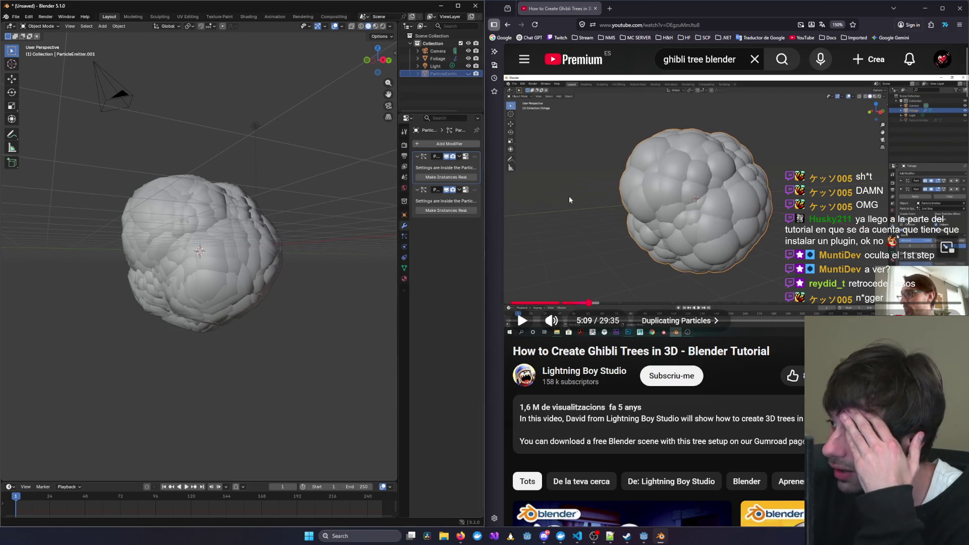
{"action": "left_click", "coordinate": [434, 59]}
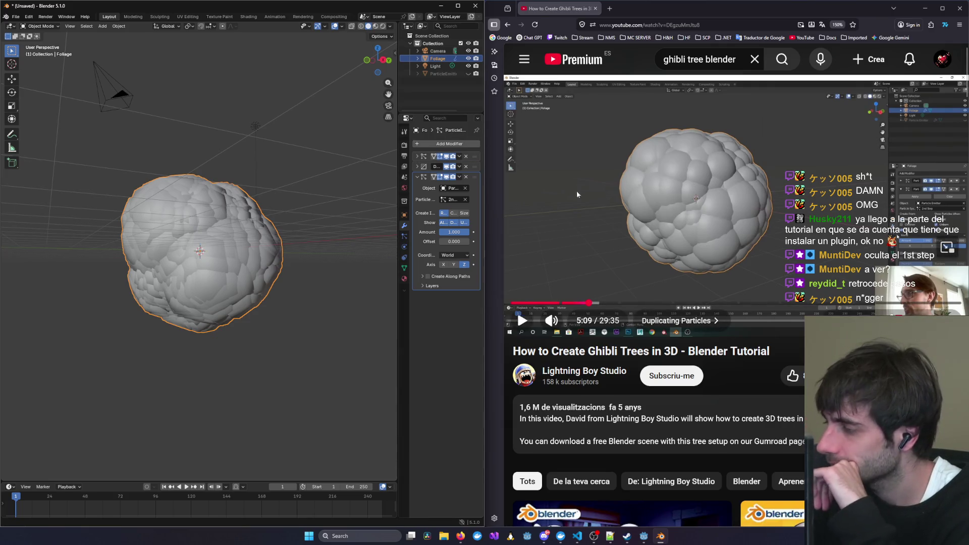
Replay the tutorial section around 4:52 to 5:10 to compare its particle instance settings.
{"action": "key", "text": "alt+Tab"}
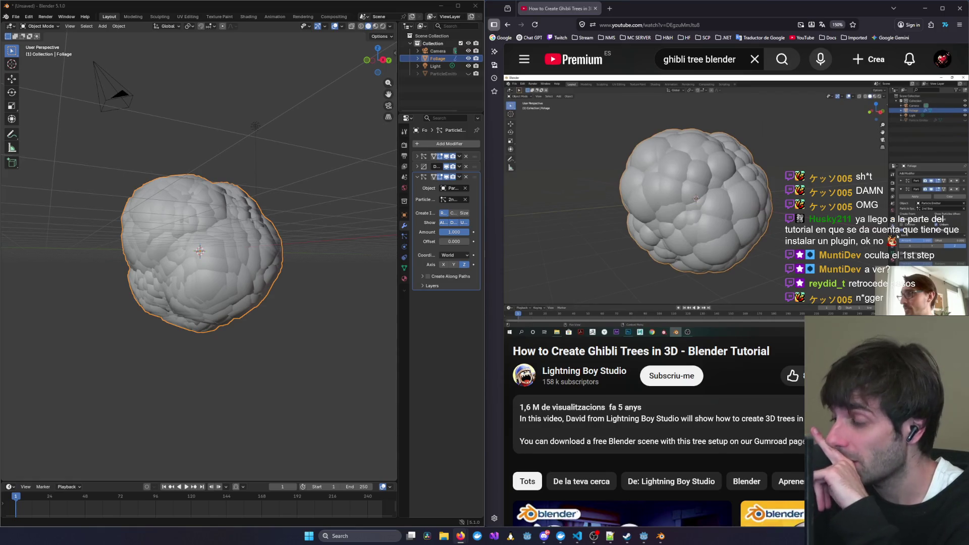
{"action": "left_click", "coordinate": [785, 239]}
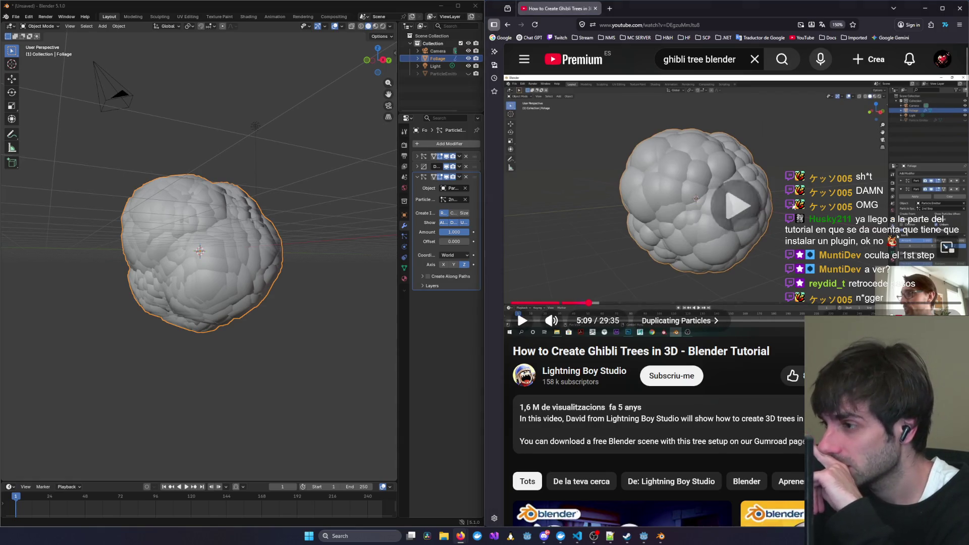
{"action": "left_click", "coordinate": [785, 240]}
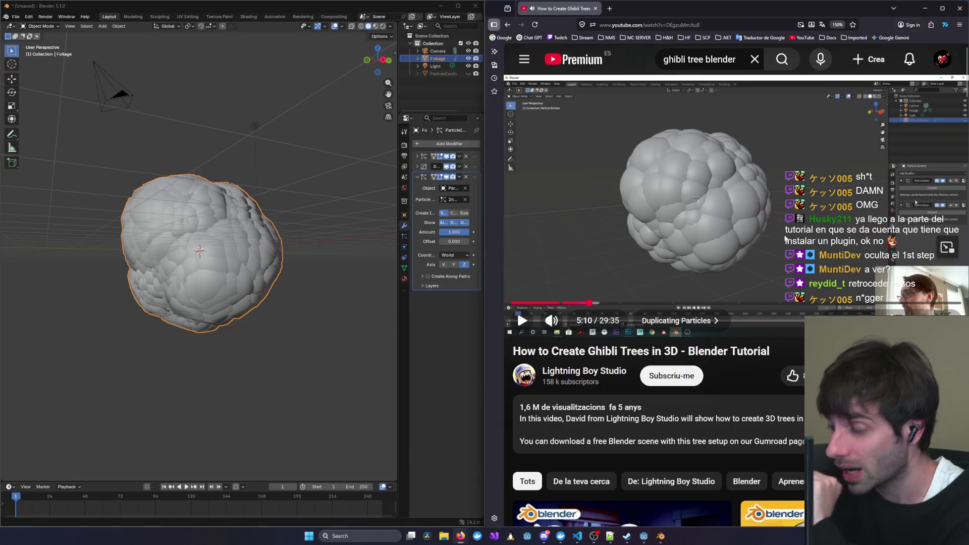
{"action": "left_click", "coordinate": [786, 239]}
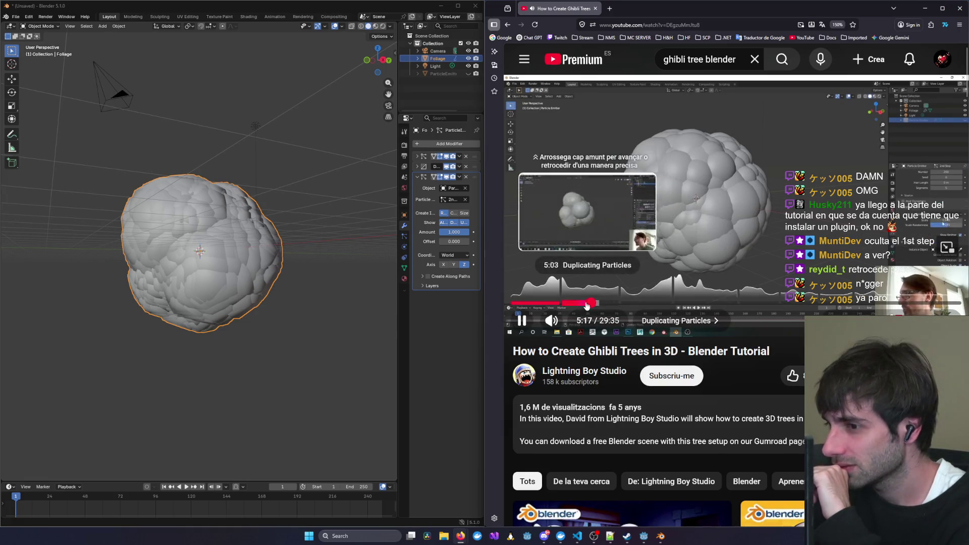
{"action": "left_click", "coordinate": [584, 303]}
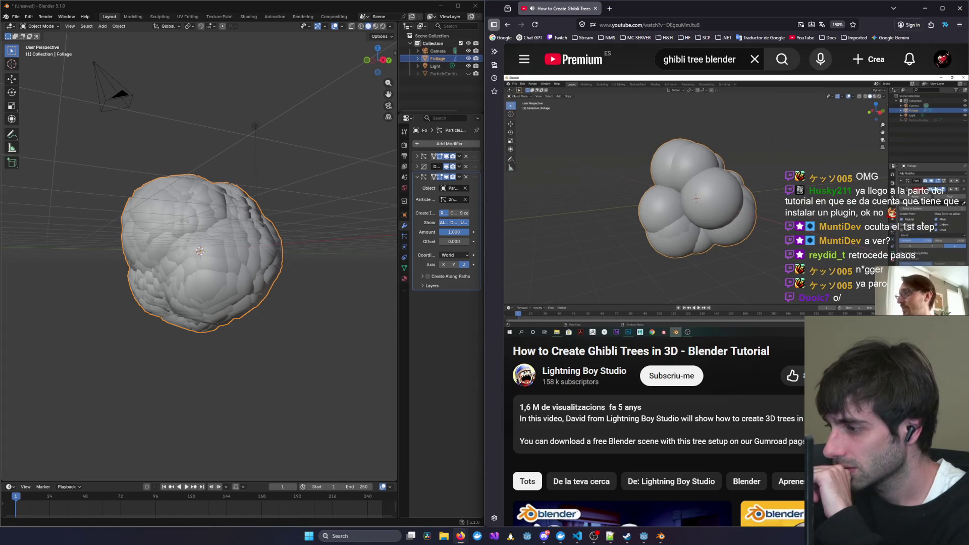
{"action": "mouse_move", "coordinate": [634, 258]}
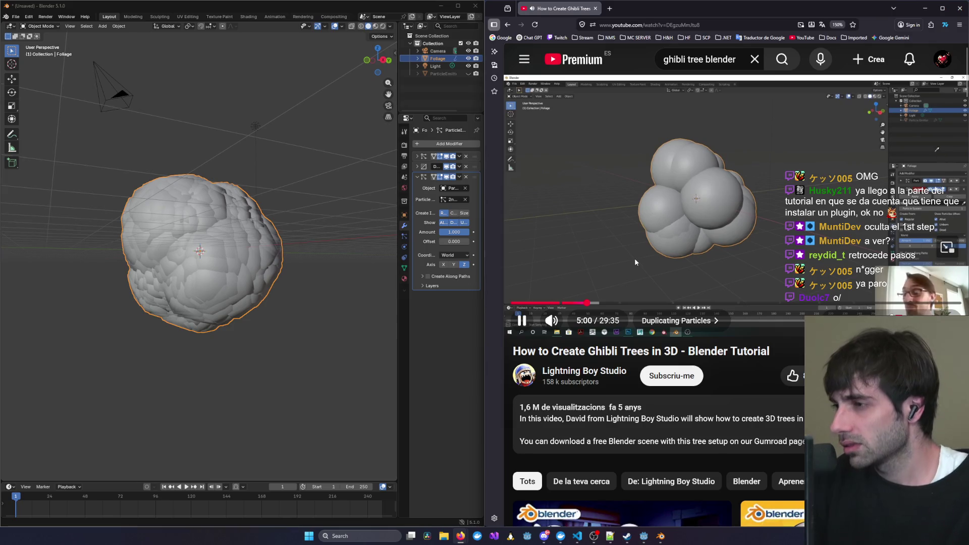
{"action": "left_click", "coordinate": [667, 239]}
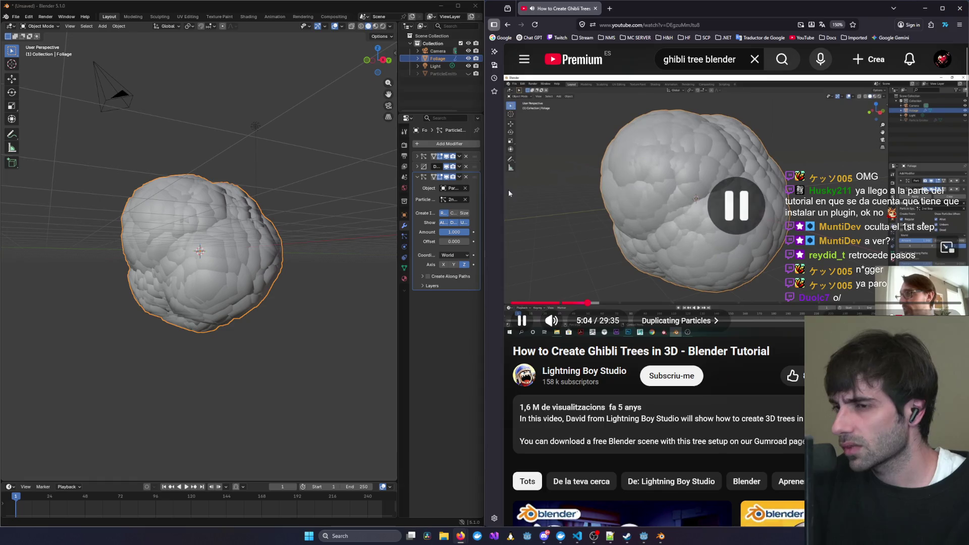
{"action": "key", "text": "Left"}
{"action": "key", "text": "Left"}
{"action": "key", "text": "Left"}
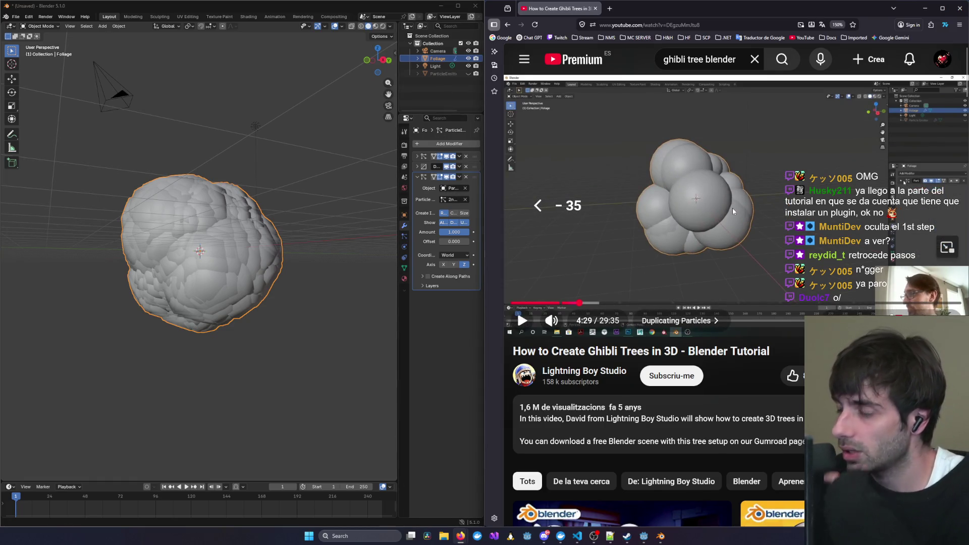
{"action": "left_click", "coordinate": [732, 207]}
{"action": "key", "text": "Right"}
{"action": "key", "text": "Right"}
{"action": "key", "text": "Right"}
{"action": "key", "text": "Right"}
{"action": "key", "text": "Right"}
{"action": "key", "text": "Right"}
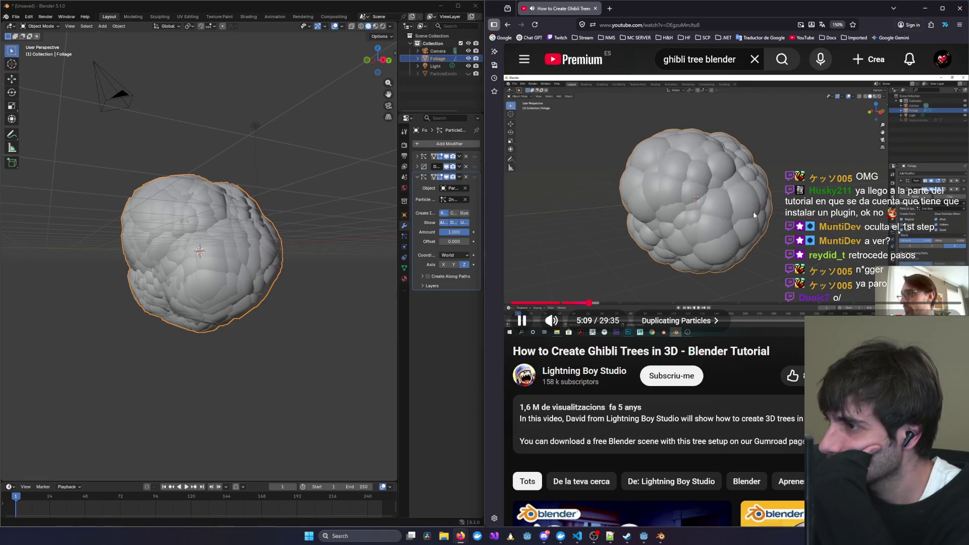
{"action": "key", "text": "Left"}
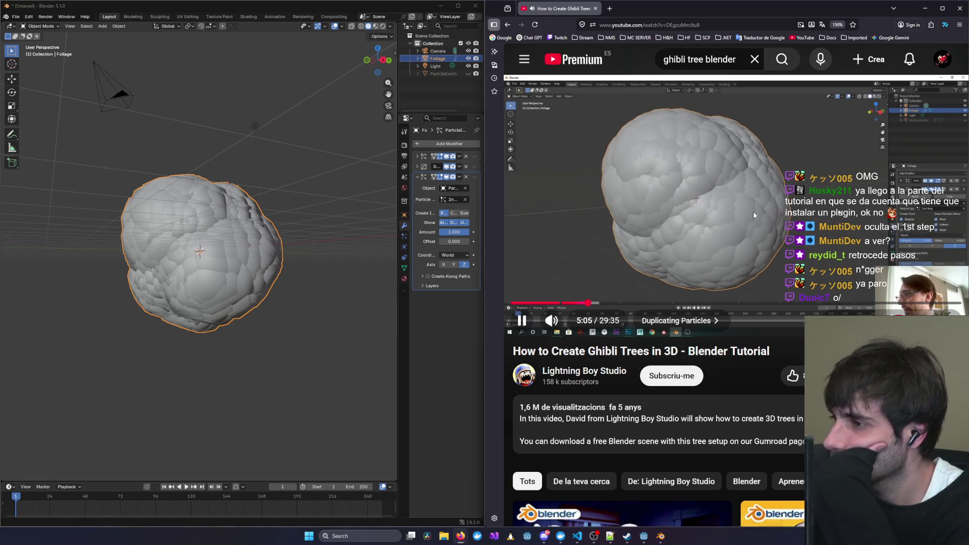
{"action": "left_click", "coordinate": [753, 214]}
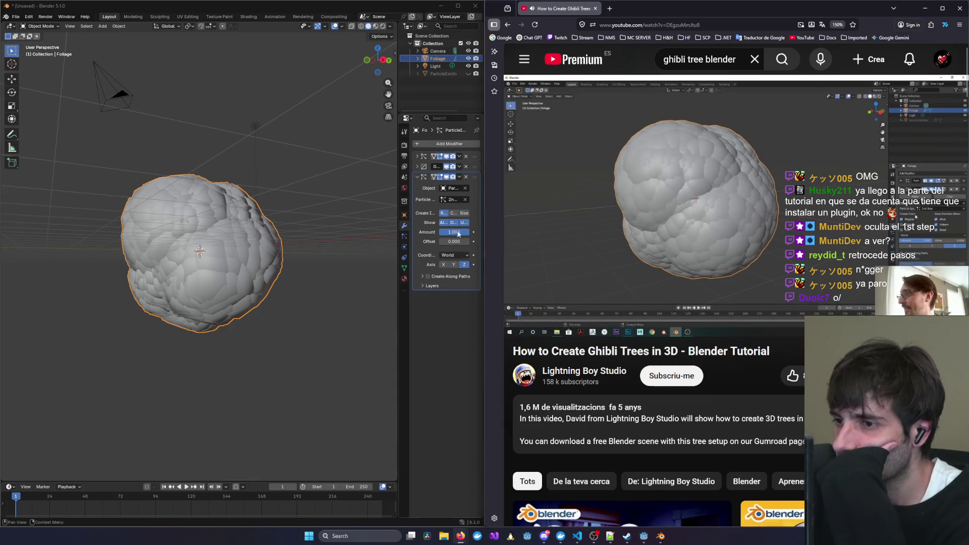
Enable Size under Create Instances in Foliage's Particle Instance modifier, then fullscreen the tutorial.
{"action": "left_click", "coordinate": [462, 214]}
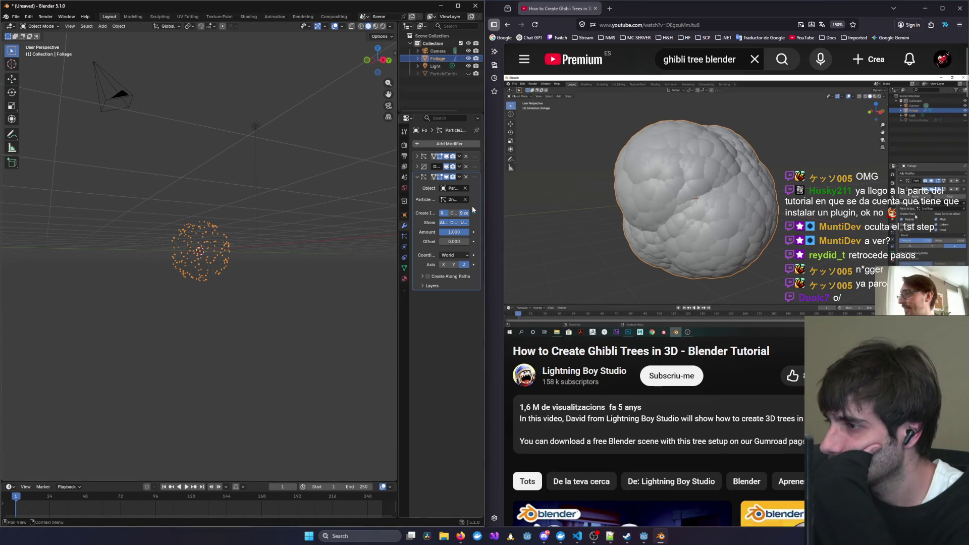
{"action": "double_click", "coordinate": [739, 330]}
{"action": "left_click", "coordinate": [739, 330]}
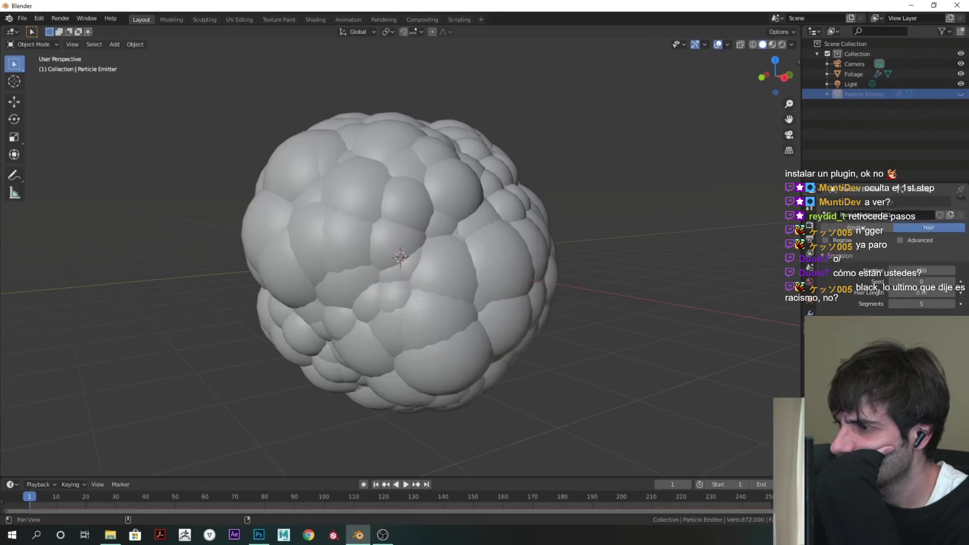
Scrub the fullscreen tutorial back to 4:56, pause at 5:08, and exit fullscreen.
{"action": "left_click", "coordinate": [781, 252]}
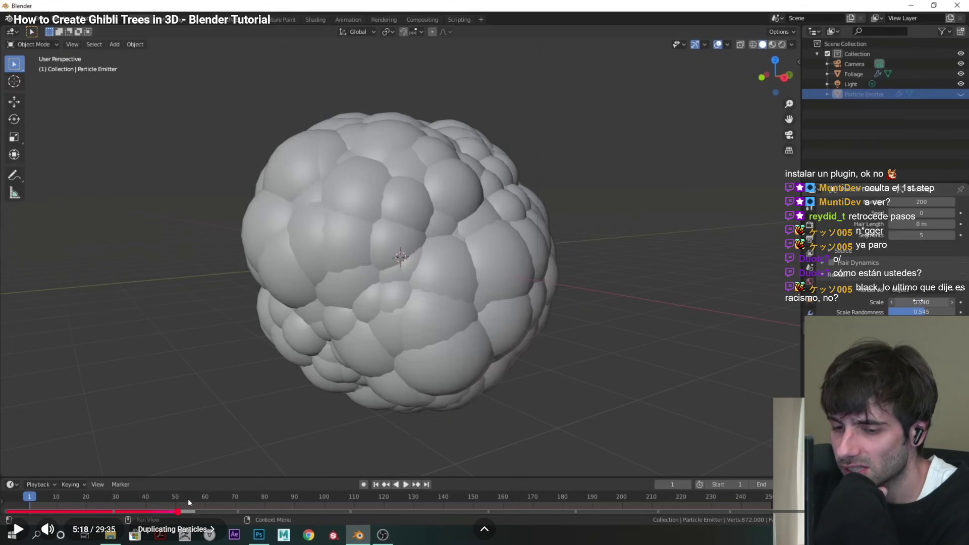
{"action": "left_click", "coordinate": [170, 511]}
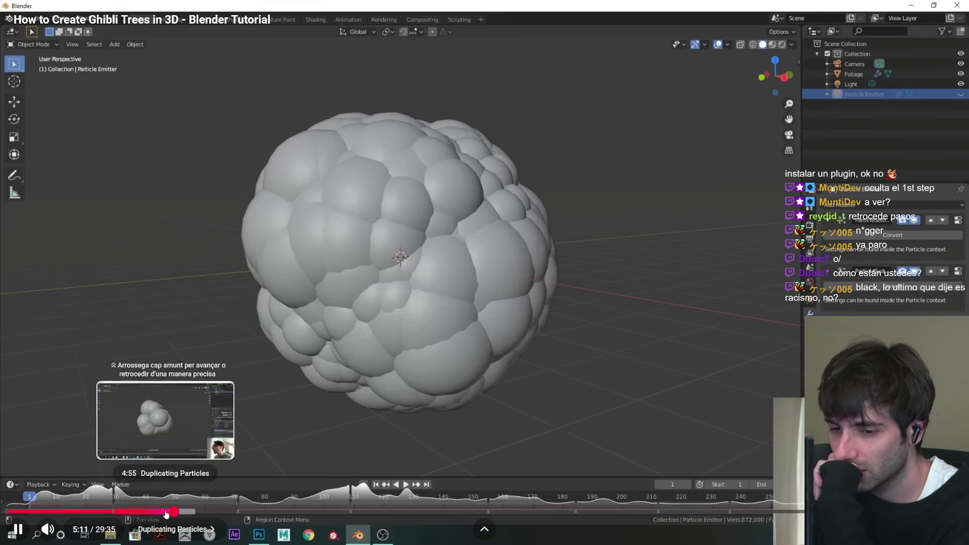
{"action": "left_click", "coordinate": [166, 511]}
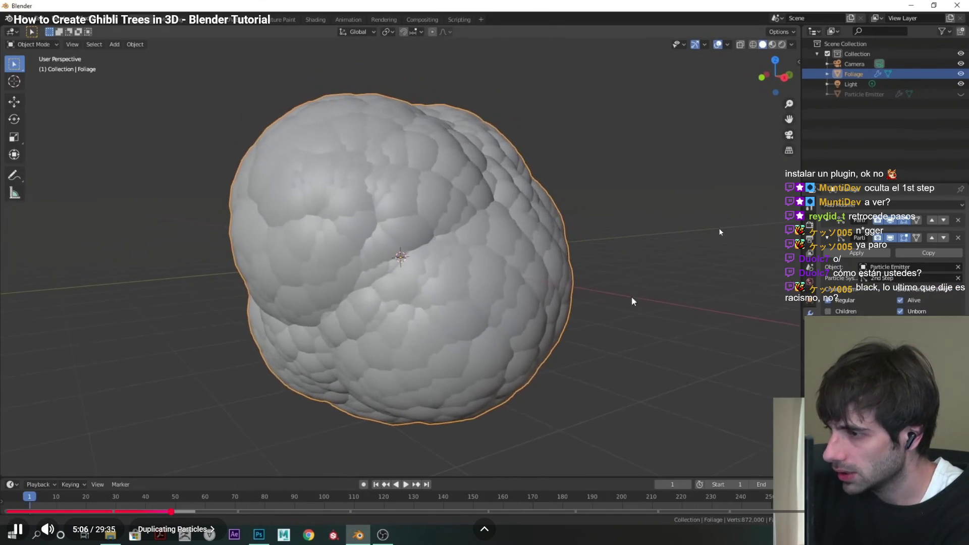
{"action": "key", "text": "space"}
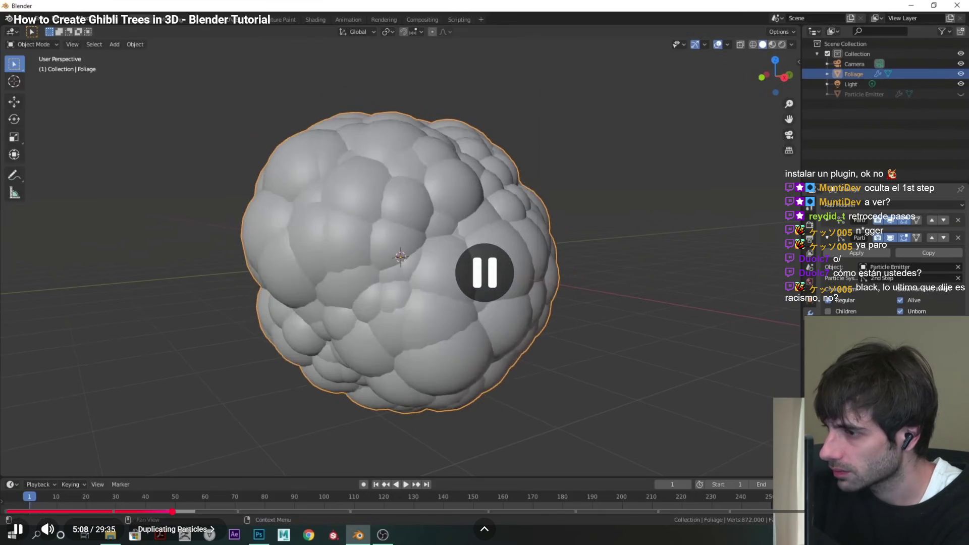
{"action": "key", "text": "Escape"}
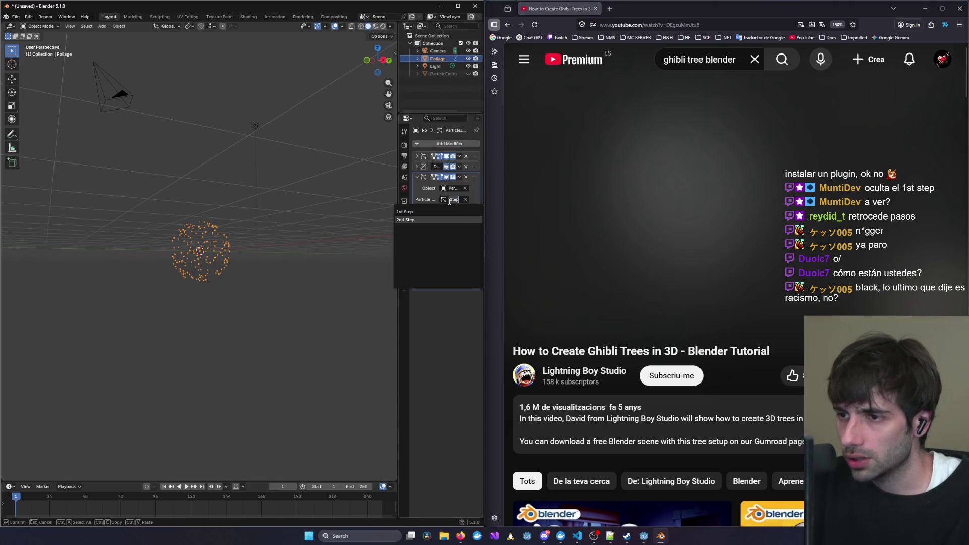
Select the particle emitter and bring up its particle system settings alongside the tutorial.
{"action": "mouse_move", "coordinate": [548, 218]}
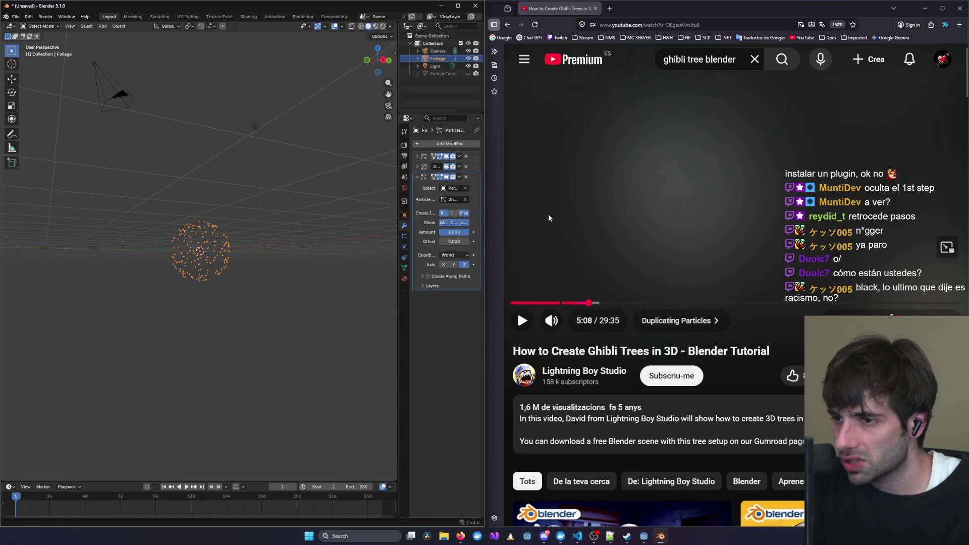
{"action": "scroll", "coordinate": [196, 251], "scroll_direction": "up", "scroll_amount": 8}
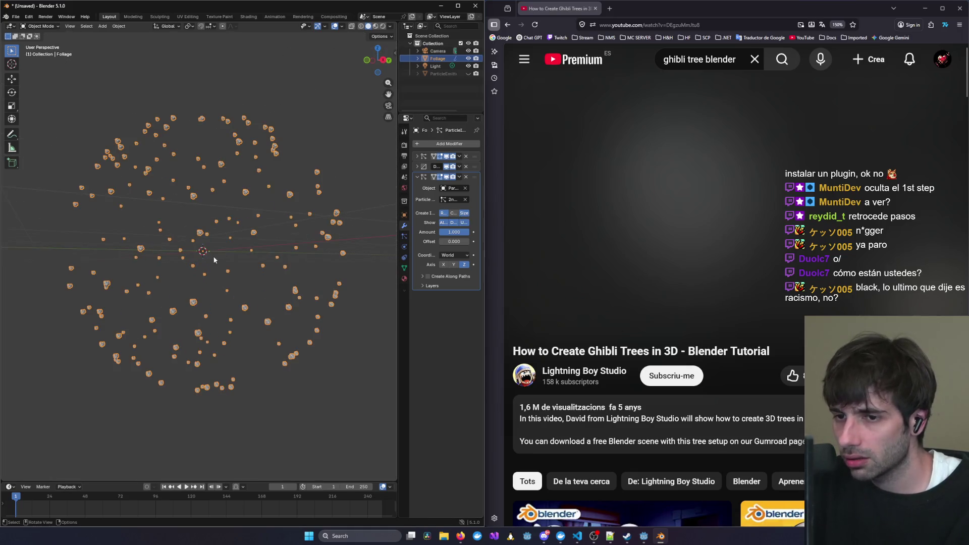
{"action": "left_click", "coordinate": [756, 205]}
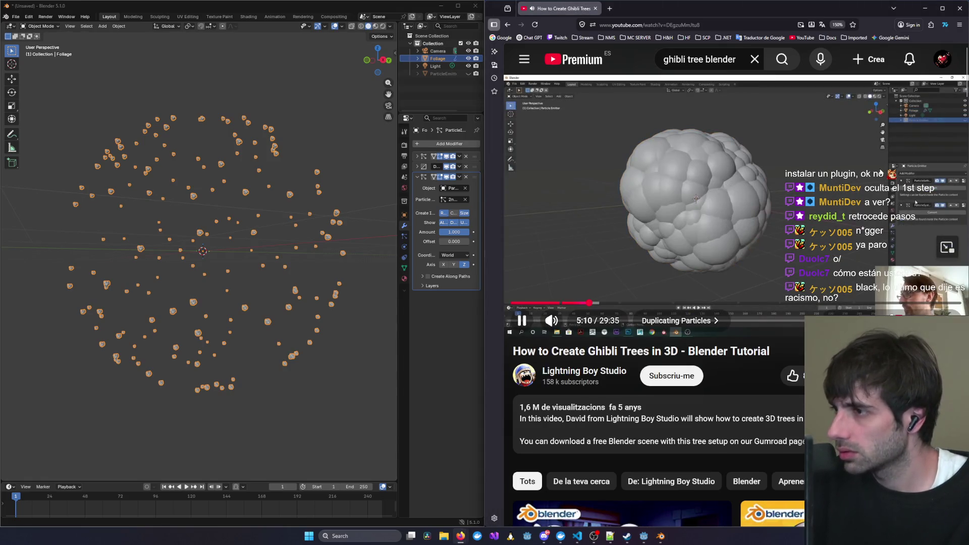
{"action": "left_click", "coordinate": [789, 128]}
{"action": "left_click", "coordinate": [443, 73]}
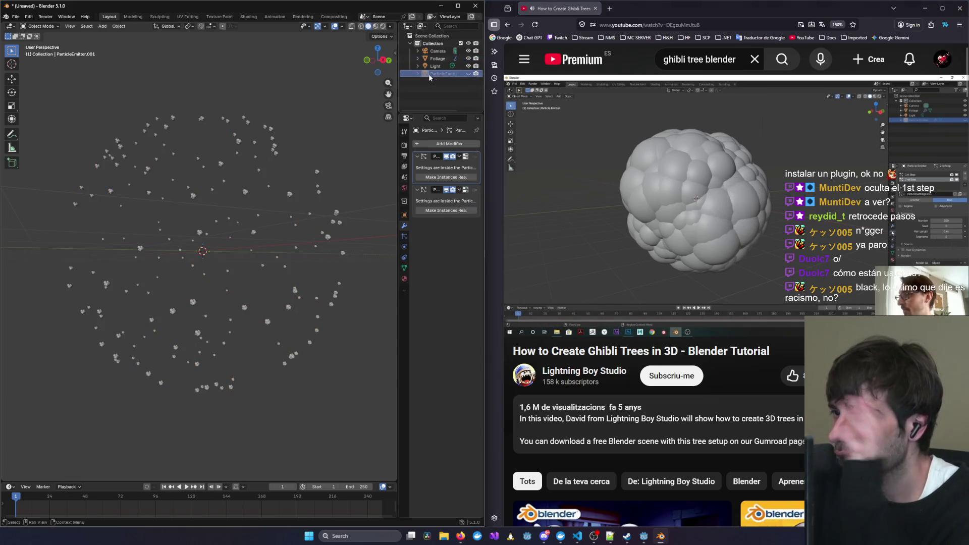
{"action": "left_click", "coordinate": [676, 162]}
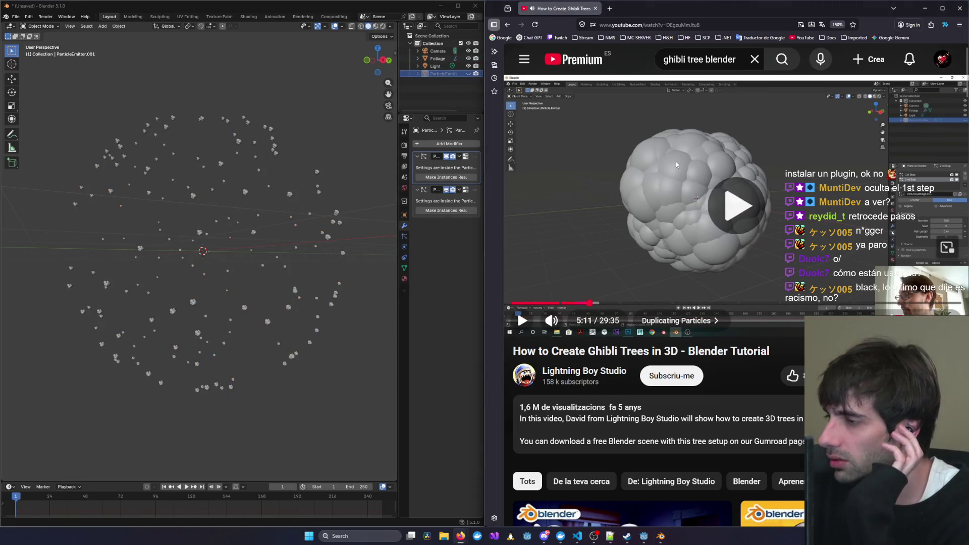
{"action": "left_click", "coordinate": [676, 161]}
{"action": "left_click", "coordinate": [404, 236]}
{"action": "left_click", "coordinate": [731, 204]}
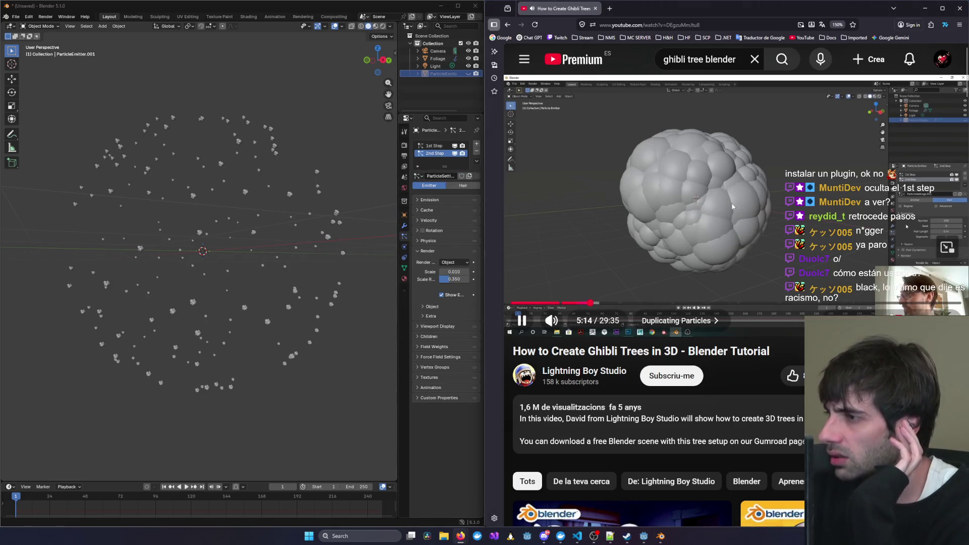
{"action": "left_click", "coordinate": [732, 206]}
{"action": "left_click", "coordinate": [731, 206]}
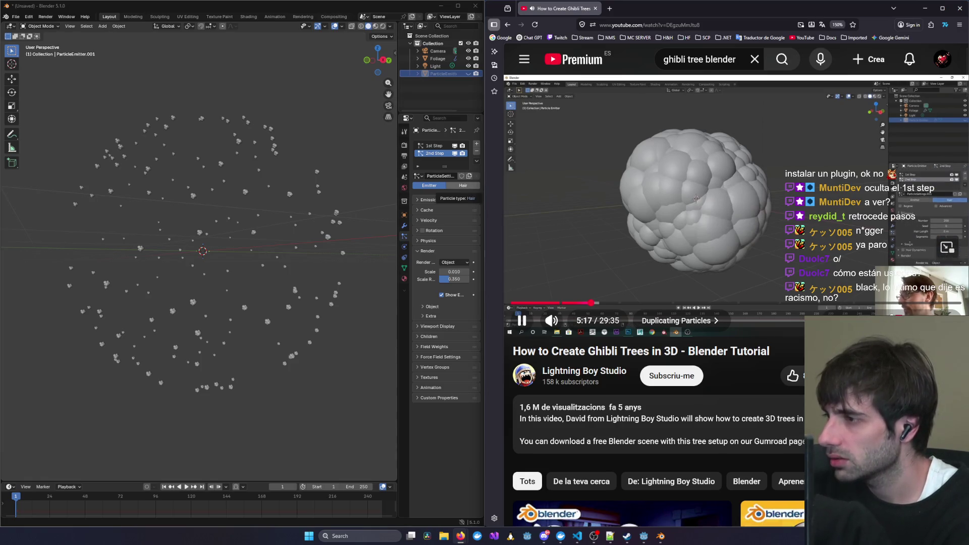
{"action": "key", "text": "space"}
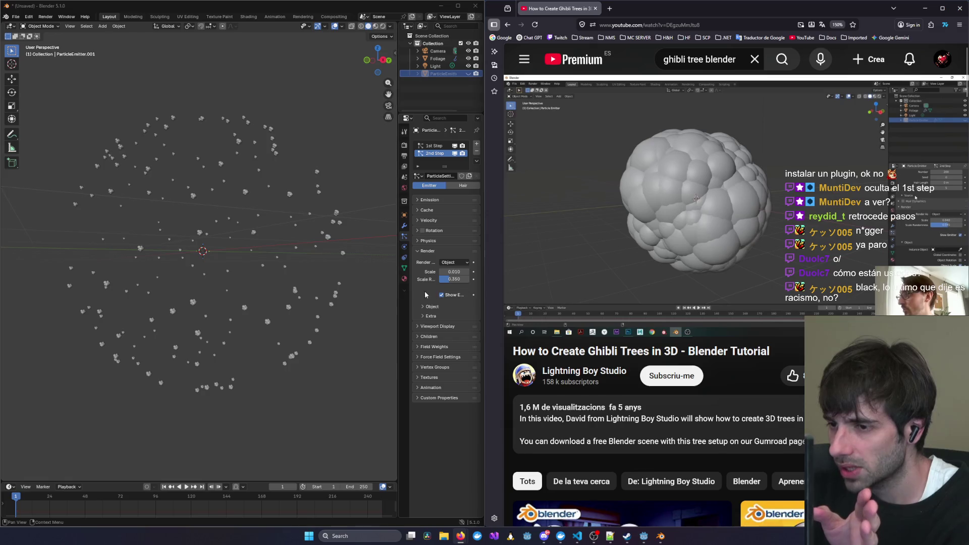
{"action": "left_click", "coordinate": [689, 233]}
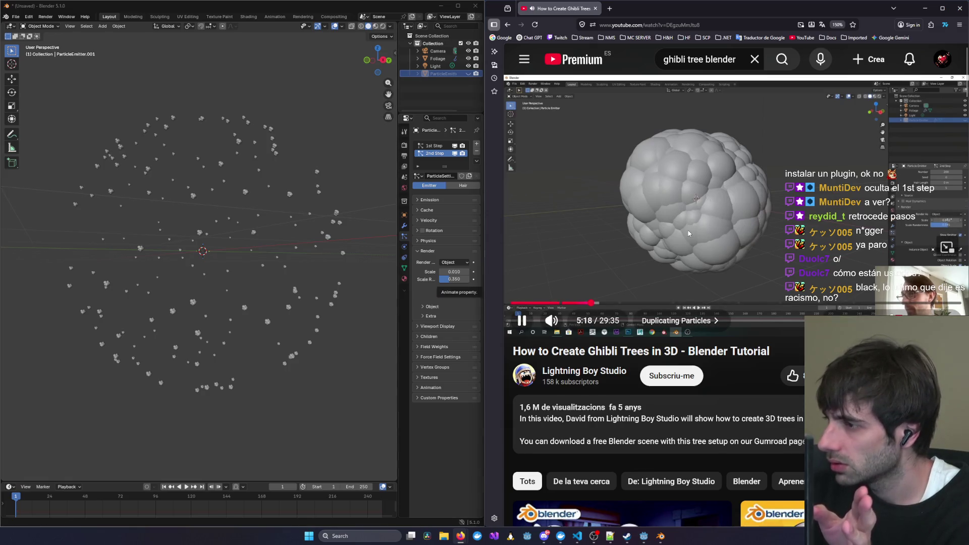
{"action": "left_click", "coordinate": [689, 233]}
{"action": "left_click", "coordinate": [688, 230]}
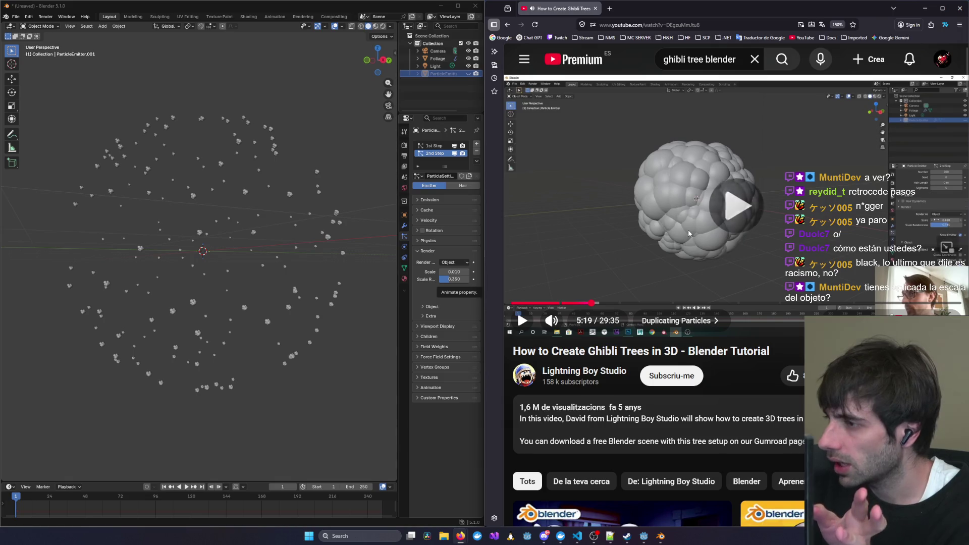
Set the 2nd Step particles' render scale to about 0.120 with zero scale randomness.
{"action": "left_click", "coordinate": [560, 249]}
{"action": "mouse_move", "coordinate": [454, 272]}
{"action": "left_mouse_down"}
{"action": "mouse_move", "coordinate": [492, 271]}
{"action": "mouse_move", "coordinate": [446, 271]}
{"action": "left_mouse_up"}
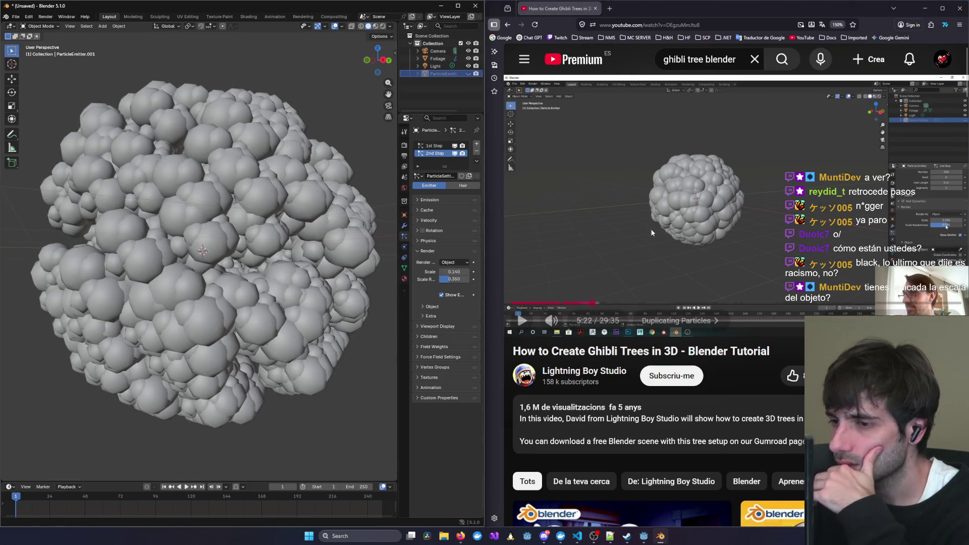
{"action": "left_click", "coordinate": [691, 225]}
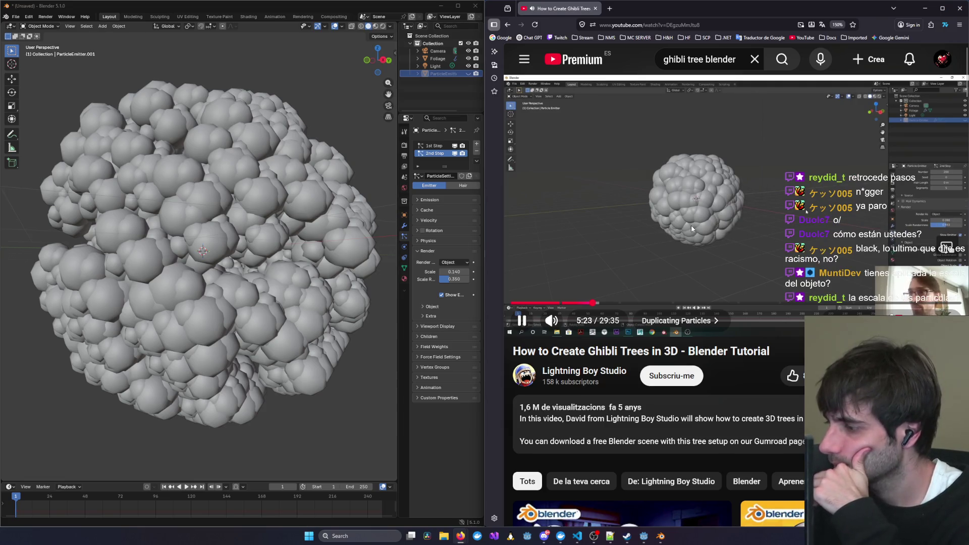
{"action": "left_click_drag", "start_coordinate": [454, 272], "coordinate": [424, 279]}
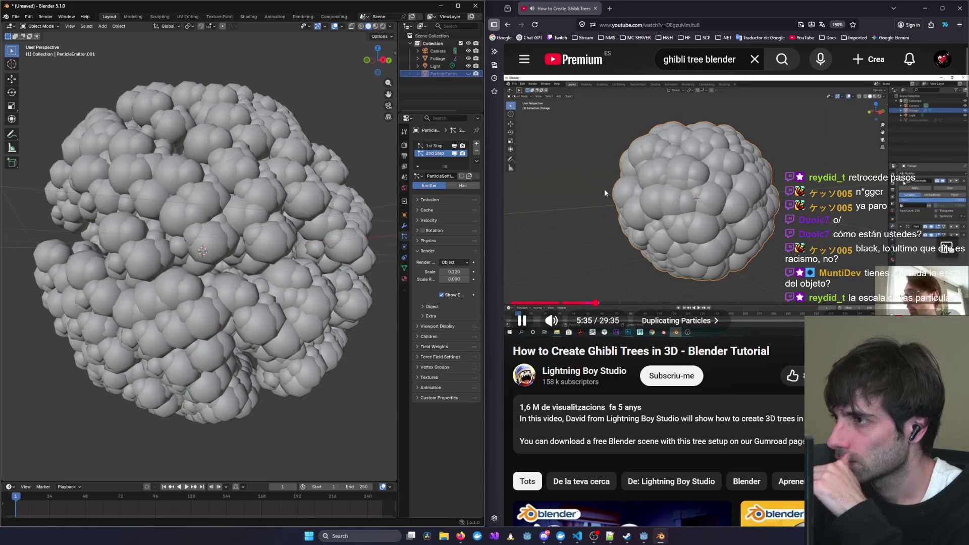
{"action": "left_click", "coordinate": [438, 59]}
Pause the tutorial and rewind it about 15 seconds.
{"action": "left_click", "coordinate": [742, 183]}
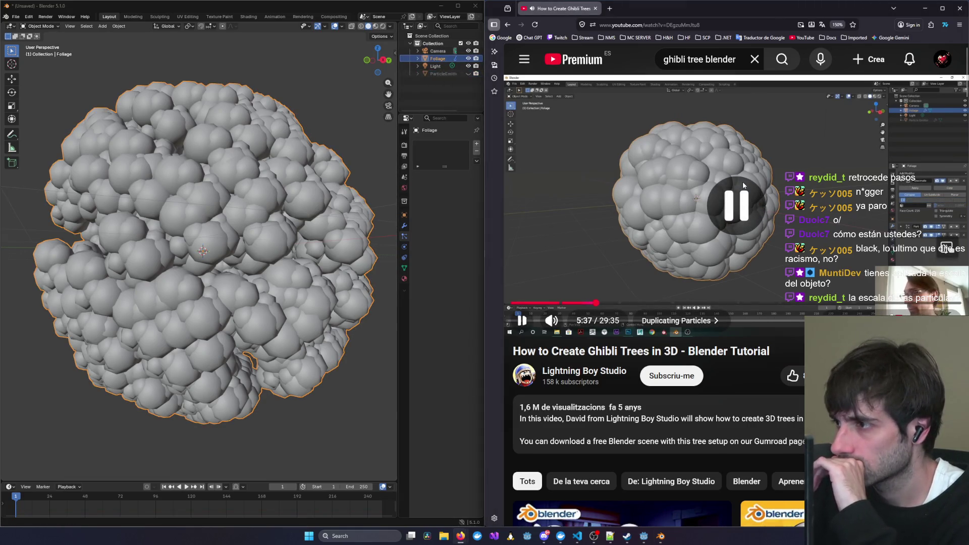
{"action": "key", "text": "space"}
{"action": "key", "text": "Left"}
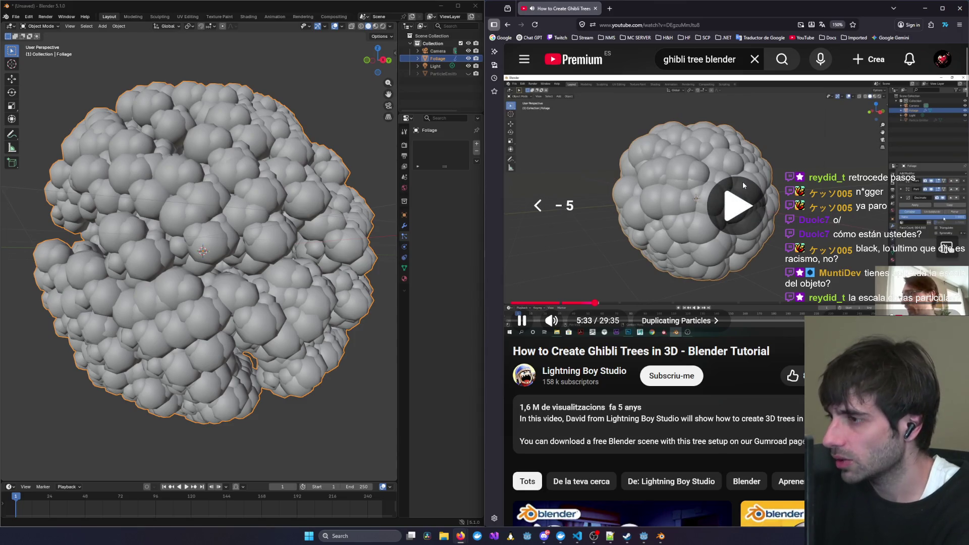
{"action": "key", "text": "Left"}
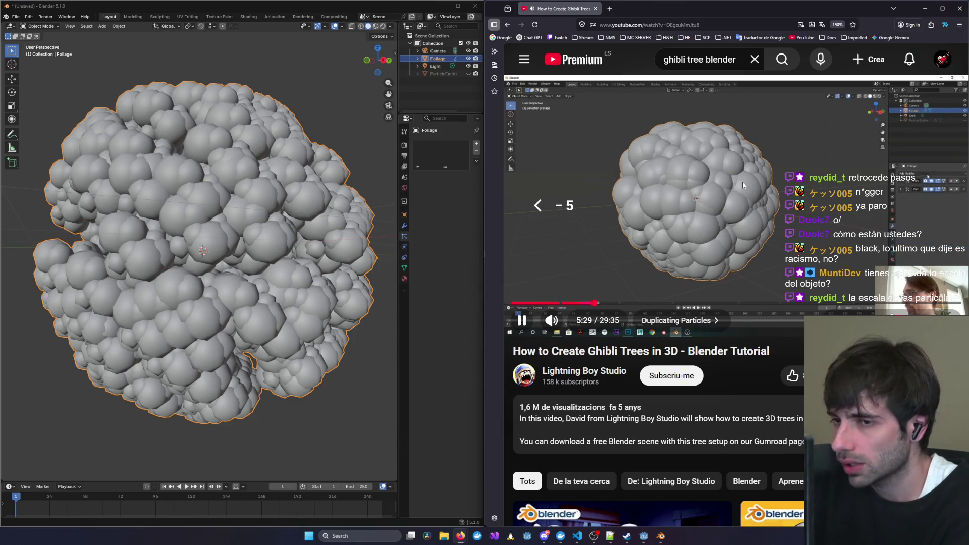
{"action": "key", "text": "Left"}
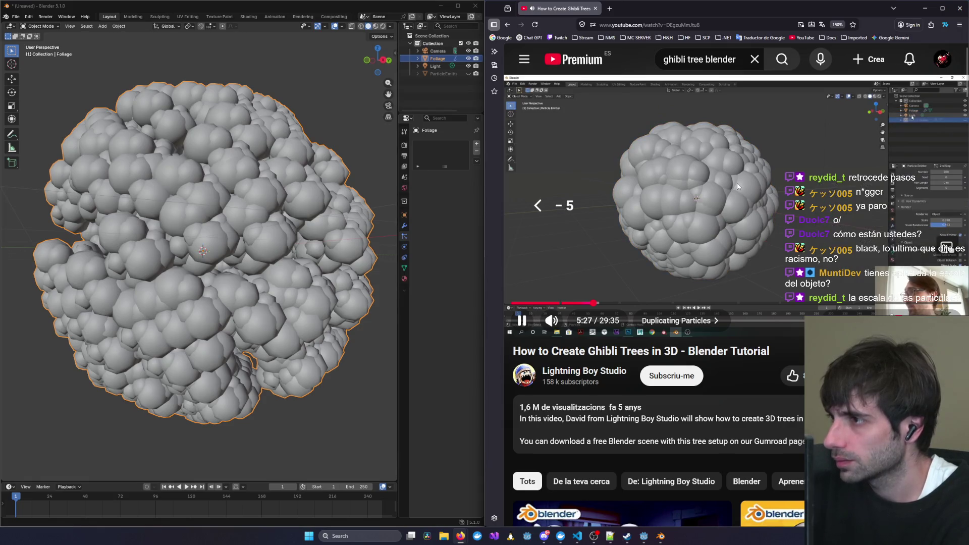
Move Foliage's Decimate modifier to the top of its modifier stack.
{"action": "left_click", "coordinate": [405, 225]}
{"action": "left_click", "coordinate": [426, 168]}
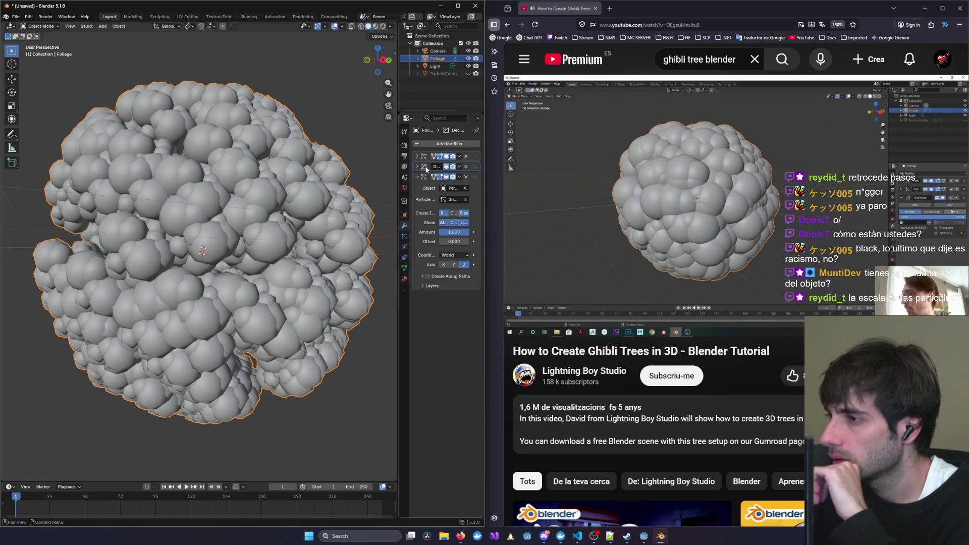
{"action": "left_click", "coordinate": [726, 161]}
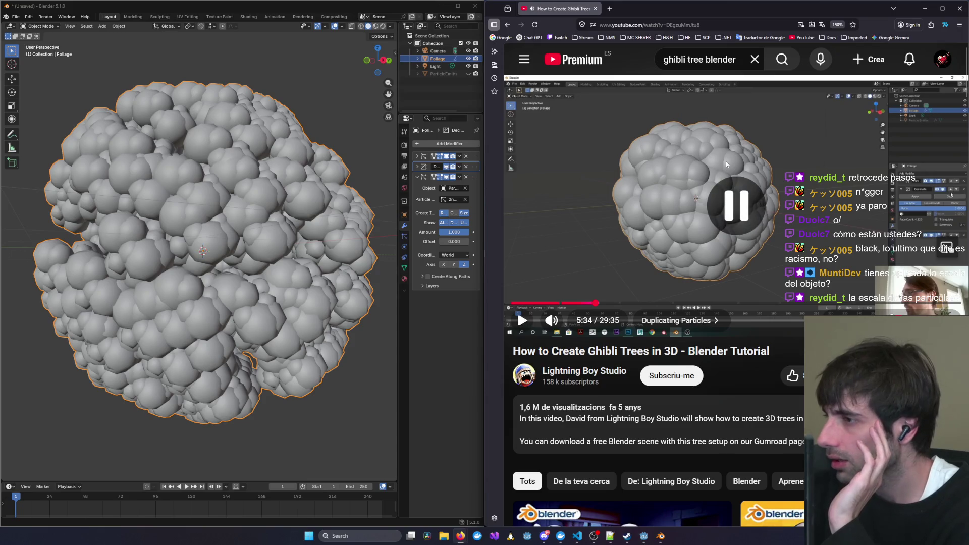
{"action": "left_click", "coordinate": [417, 170]}
{"action": "left_click", "coordinate": [765, 220]}
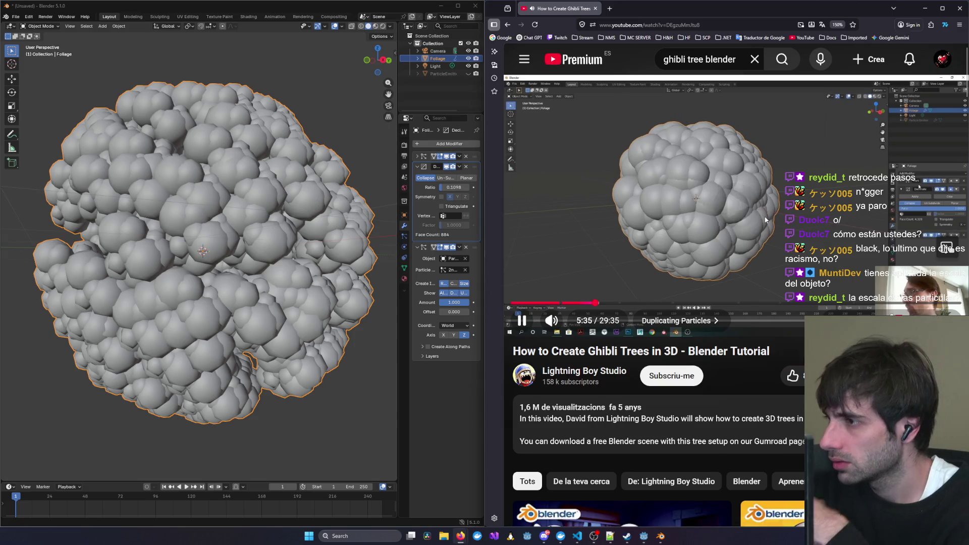
{"action": "left_click", "coordinate": [765, 220]}
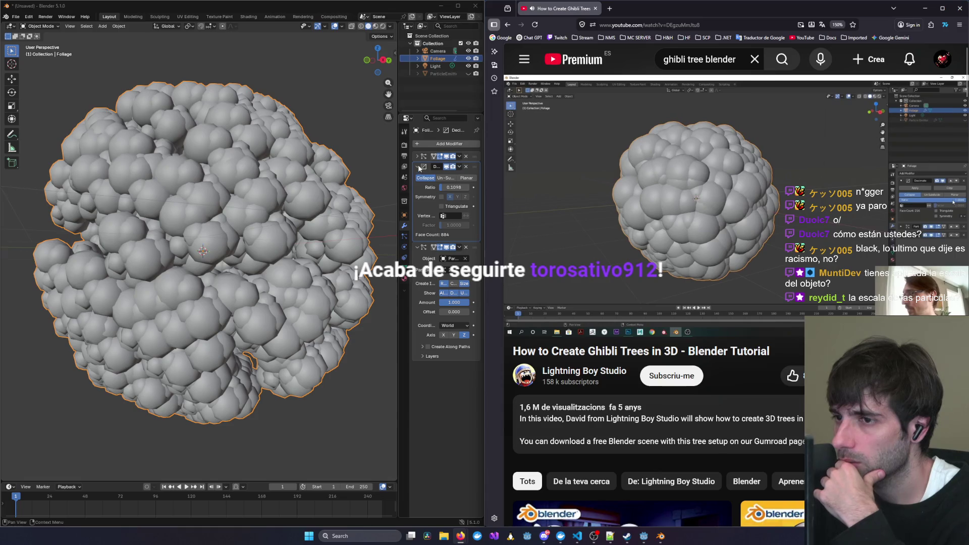
{"action": "left_click_drag", "start_coordinate": [469, 168], "coordinate": [476, 156]}
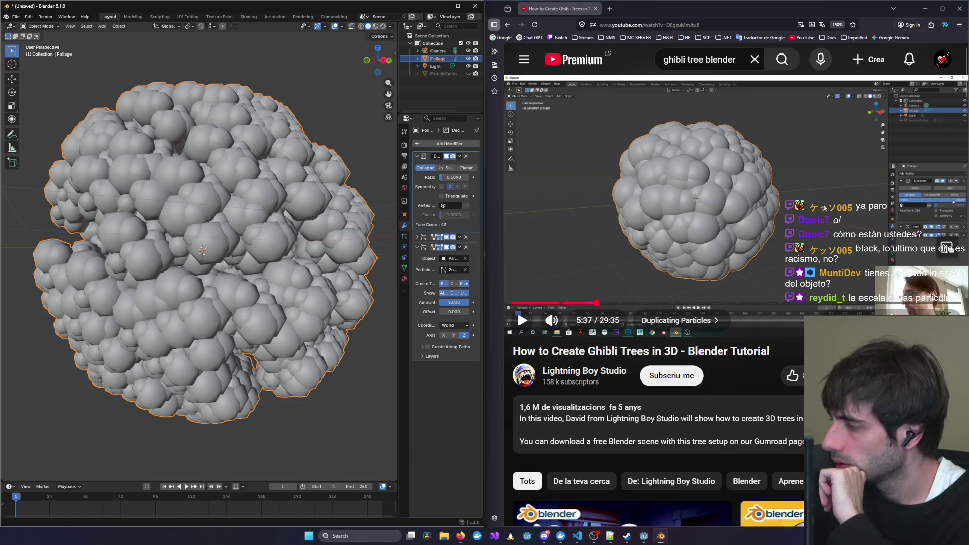
Set the Decimate Ratio to 0.1, reducing Foliage to 39 faces.
{"action": "left_click", "coordinate": [755, 181]}
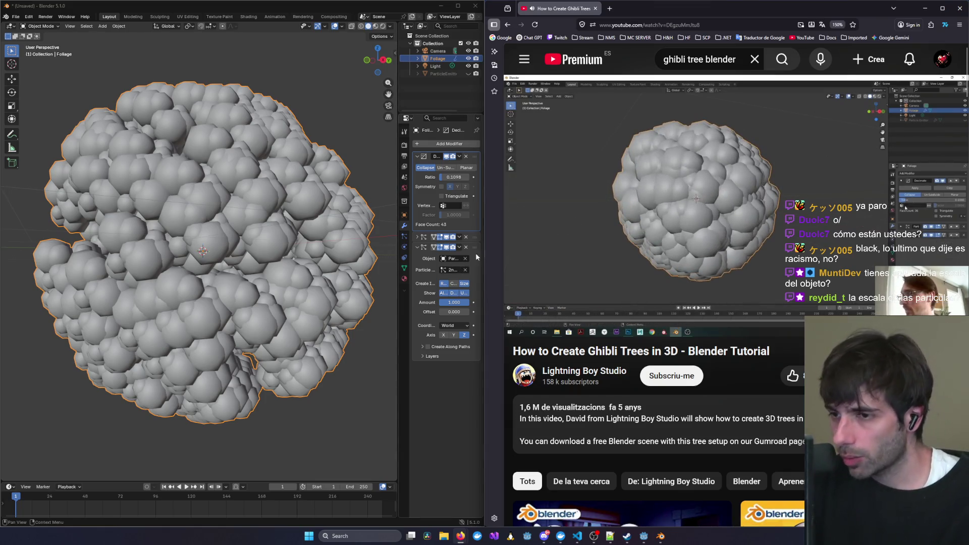
{"action": "key", "text": "j"}
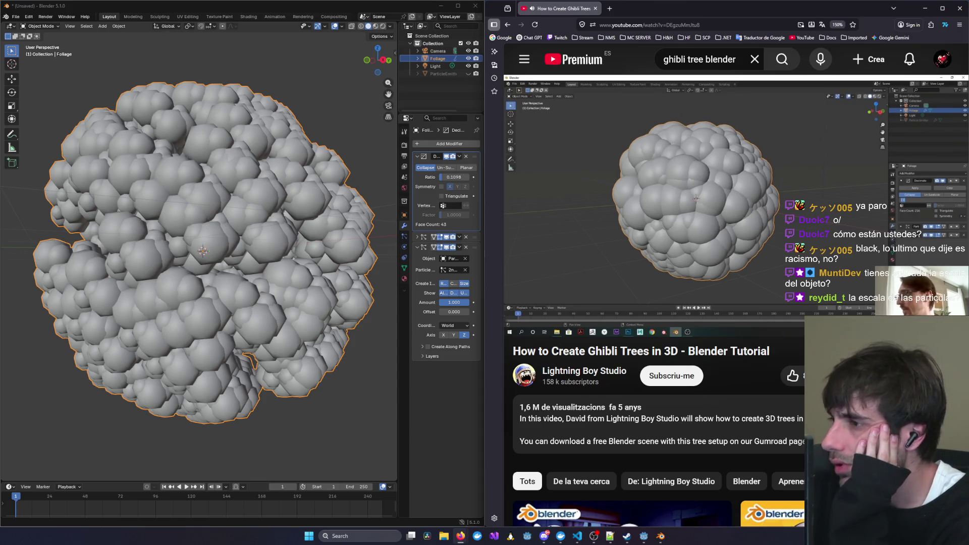
{"action": "key", "text": "Left"}
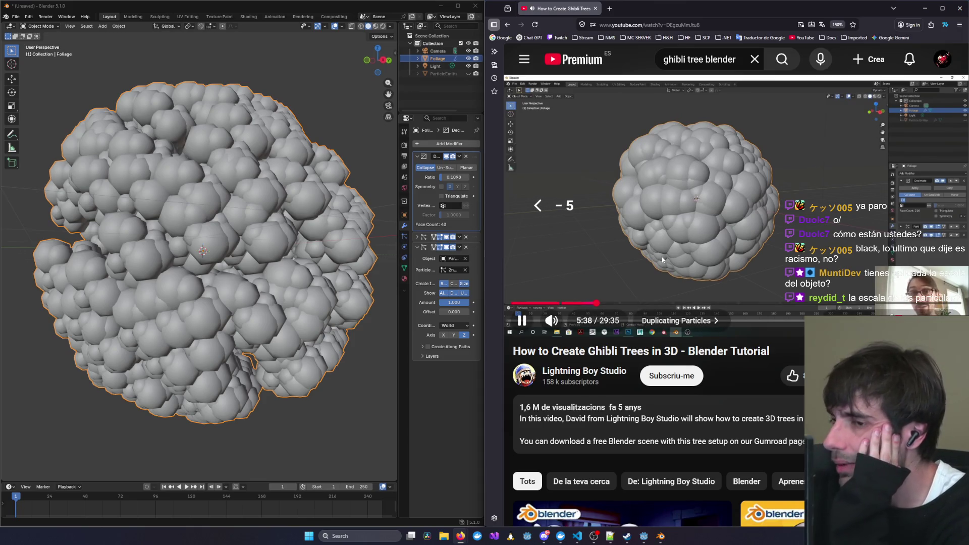
{"action": "key", "text": "j"}
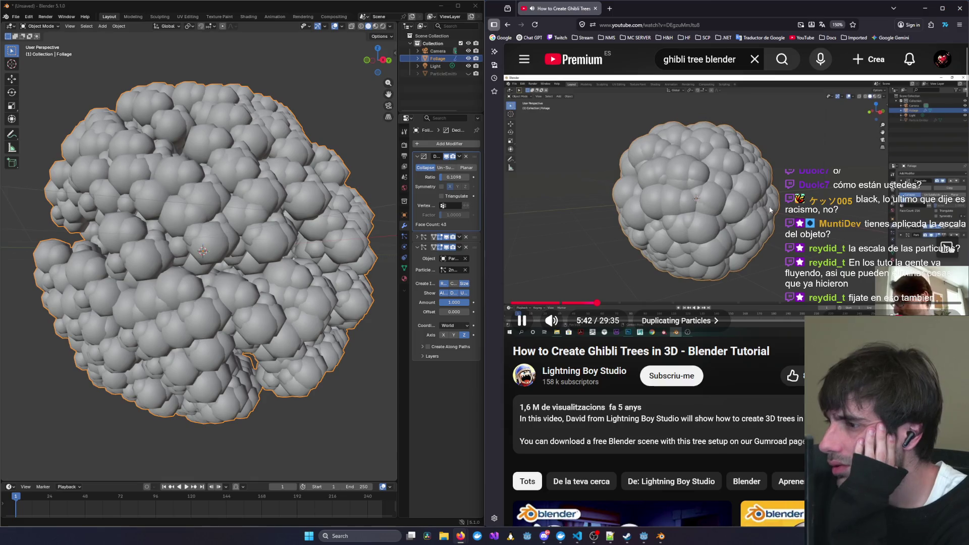
{"action": "left_click", "coordinate": [459, 178]}
{"action": "type", "text": "0.1"}
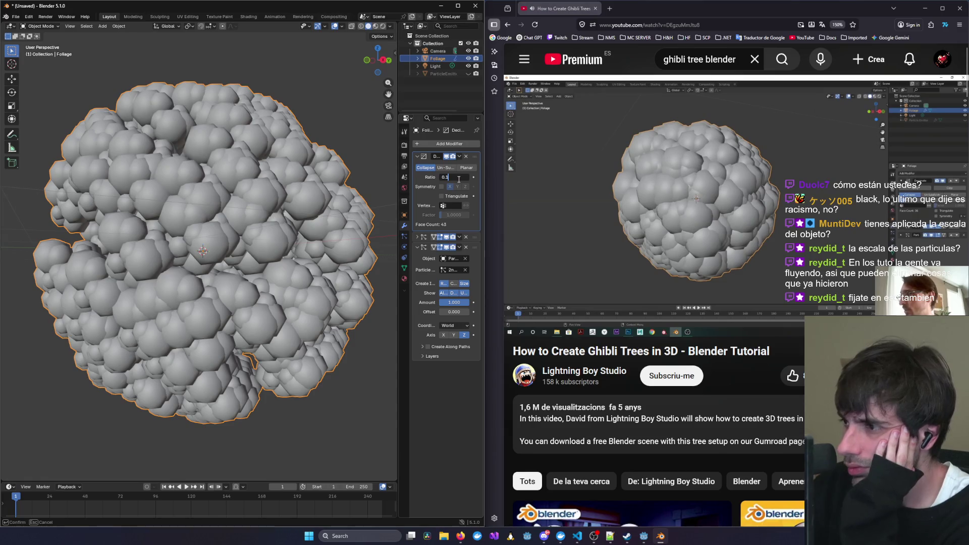
{"action": "key", "text": "Return"}
{"action": "mouse_move", "coordinate": [705, 212]}
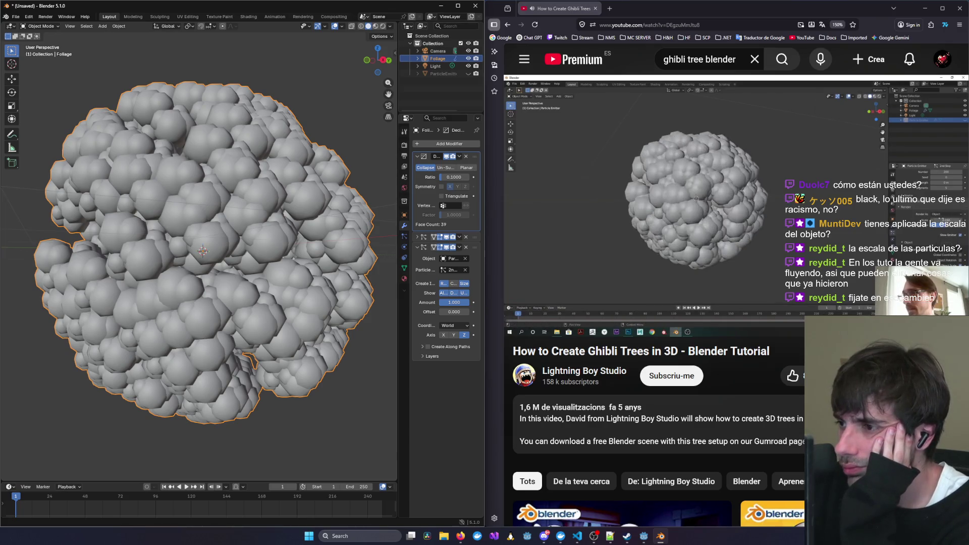
{"action": "left_click", "coordinate": [442, 73]}
{"action": "left_click", "coordinate": [404, 236]}
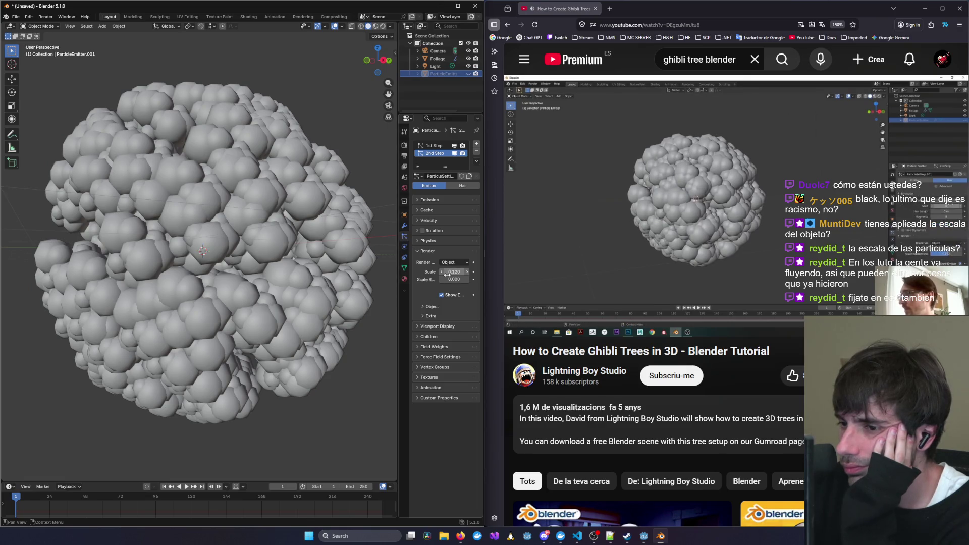
{"action": "left_click", "coordinate": [403, 230]}
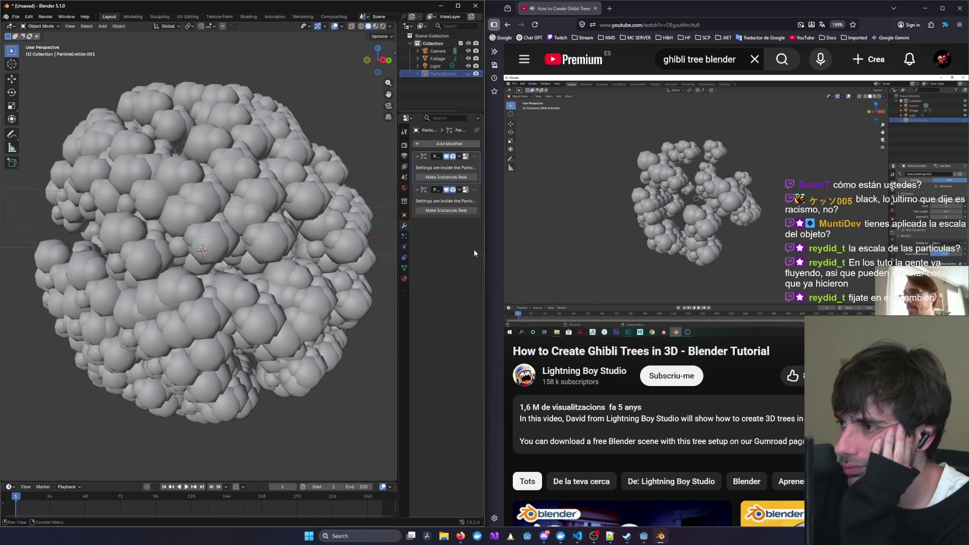
{"action": "mouse_move", "coordinate": [523, 175]}
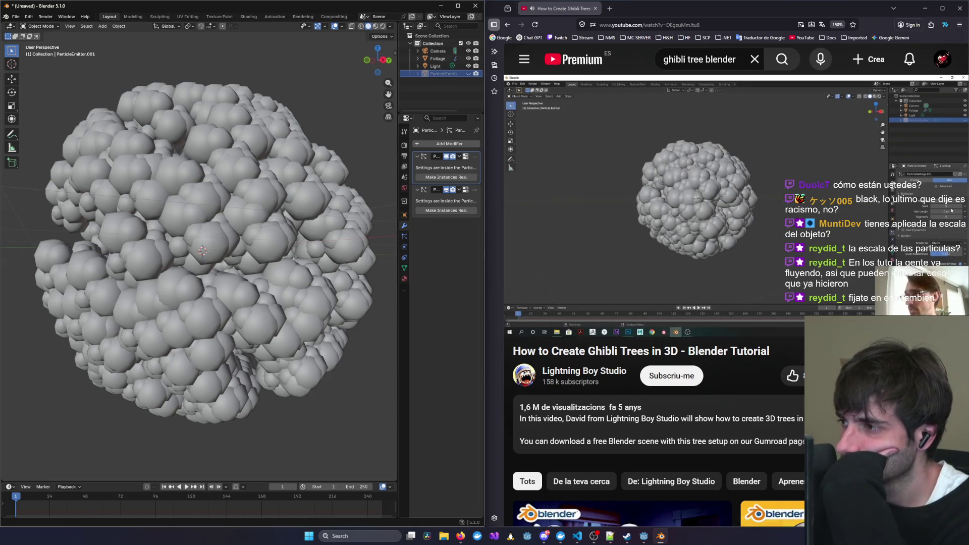
{"action": "left_click", "coordinate": [616, 177]}
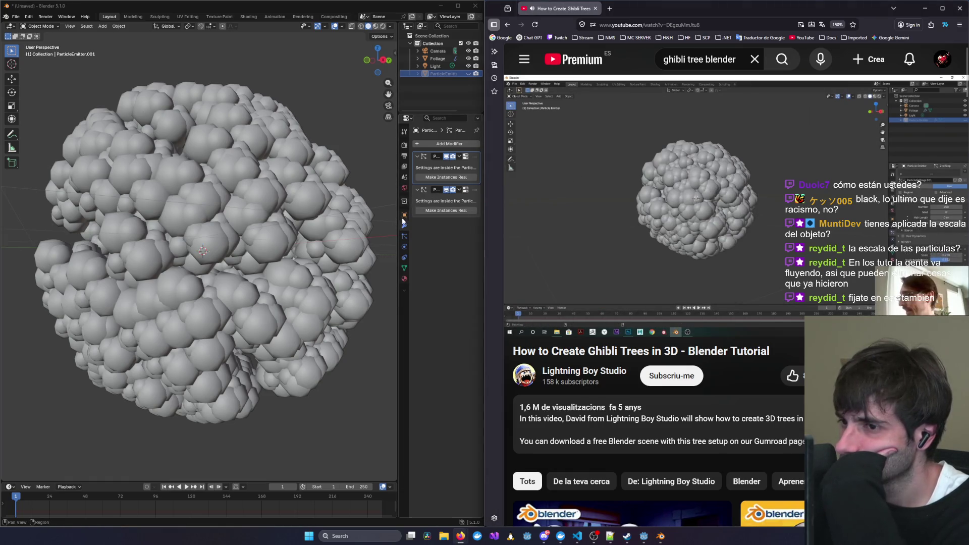
{"action": "left_click", "coordinate": [404, 238]}
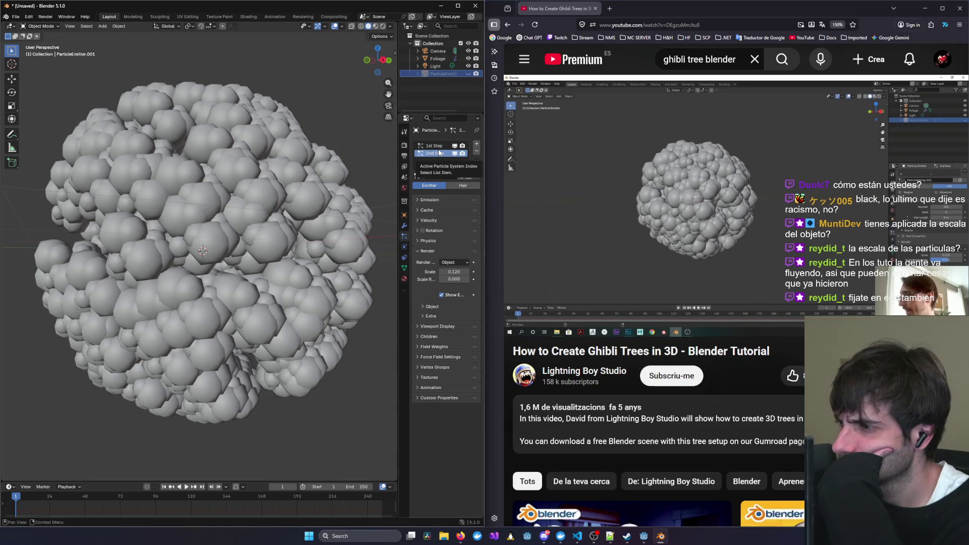
{"action": "left_click", "coordinate": [953, 315]}
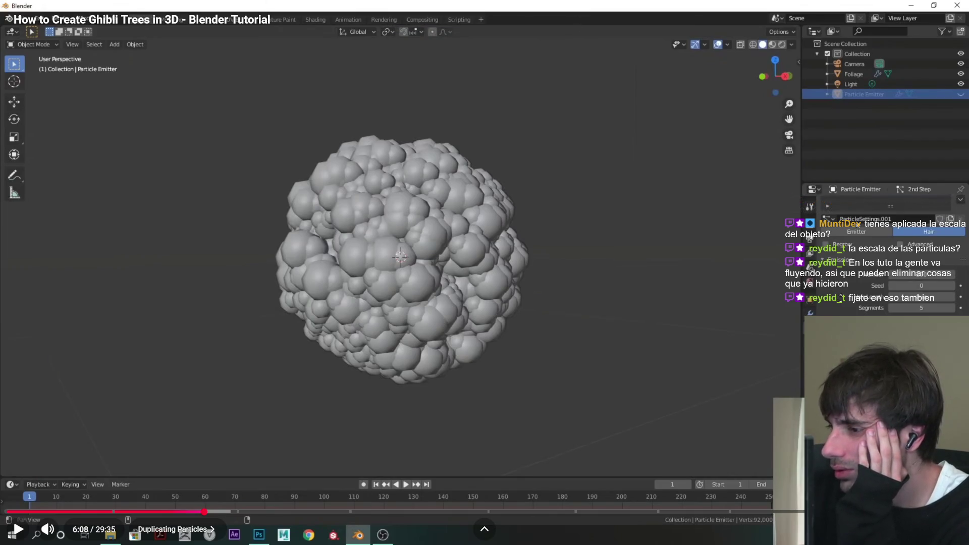
{"action": "key", "text": "Escape"}
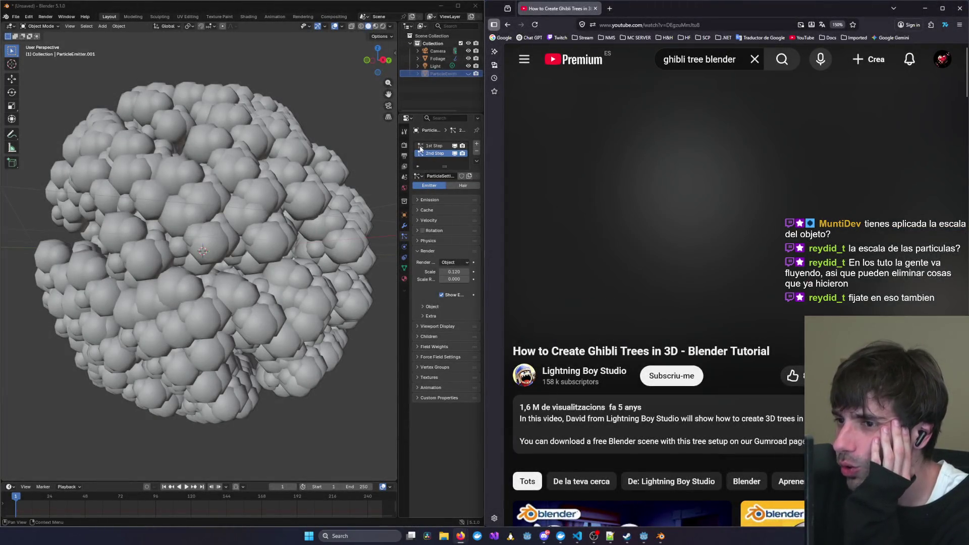
Set the particle system type to Hair and expand its Emission settings.
{"action": "left_click", "coordinate": [761, 198]}
{"action": "left_click", "coordinate": [761, 198]}
{"action": "left_click", "coordinate": [465, 188]}
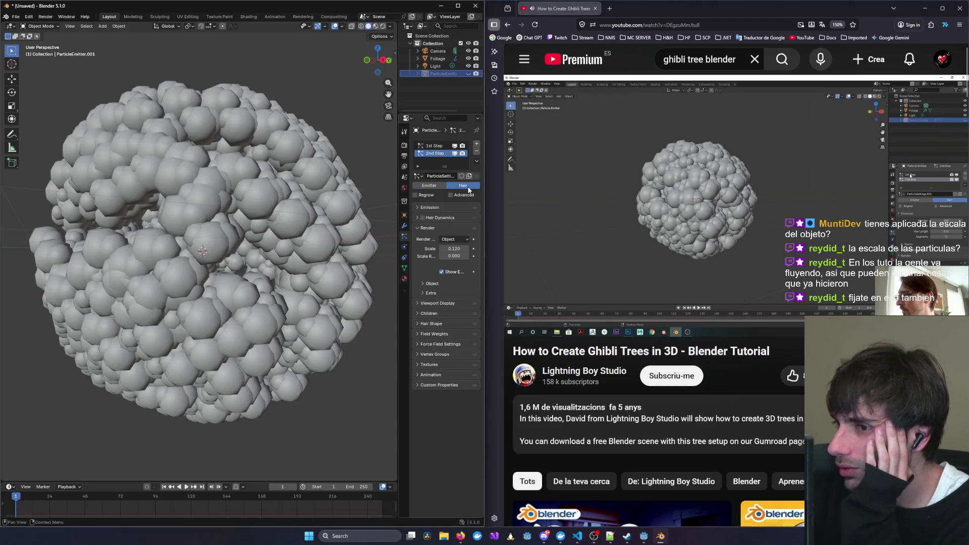
{"action": "left_click", "coordinate": [749, 214]}
{"action": "key", "text": "Left"}
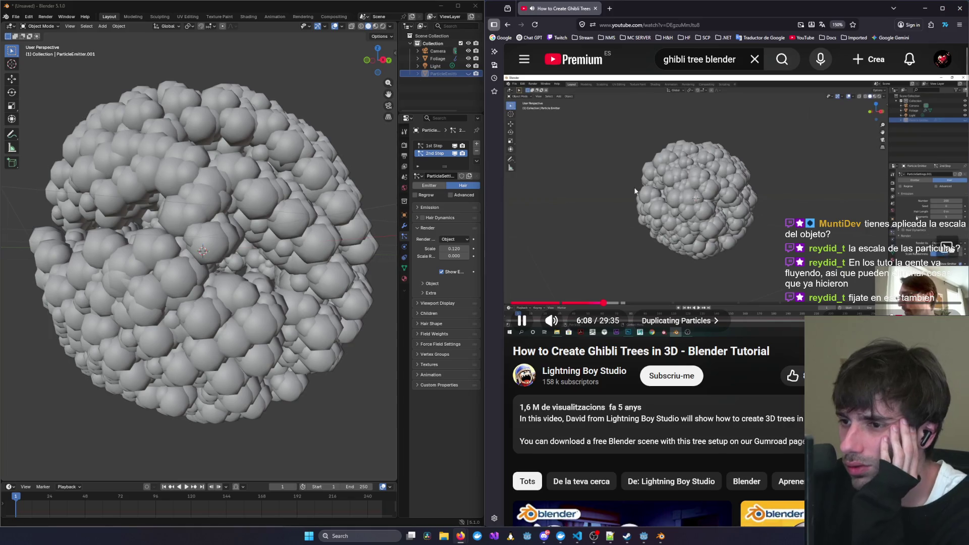
{"action": "left_click", "coordinate": [417, 207]}
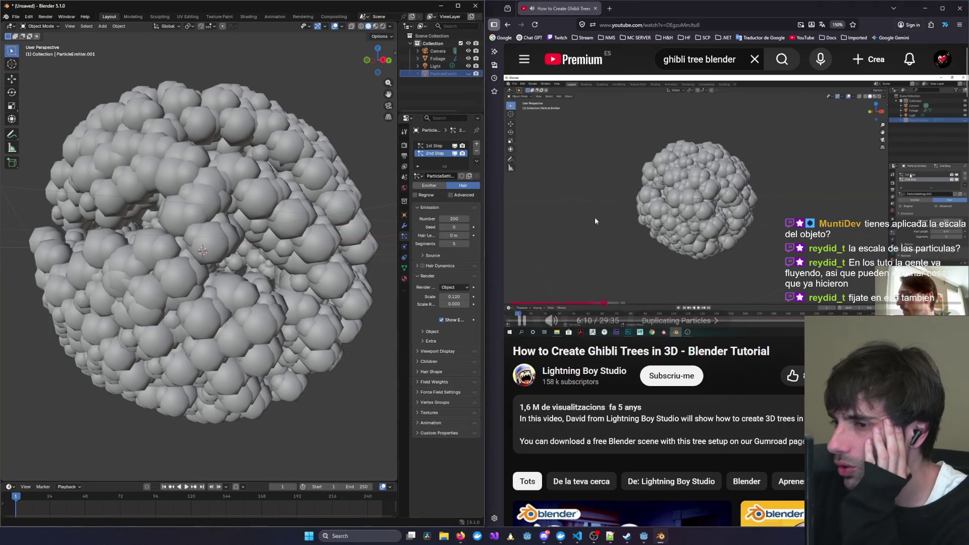
{"action": "left_click", "coordinate": [829, 186]}
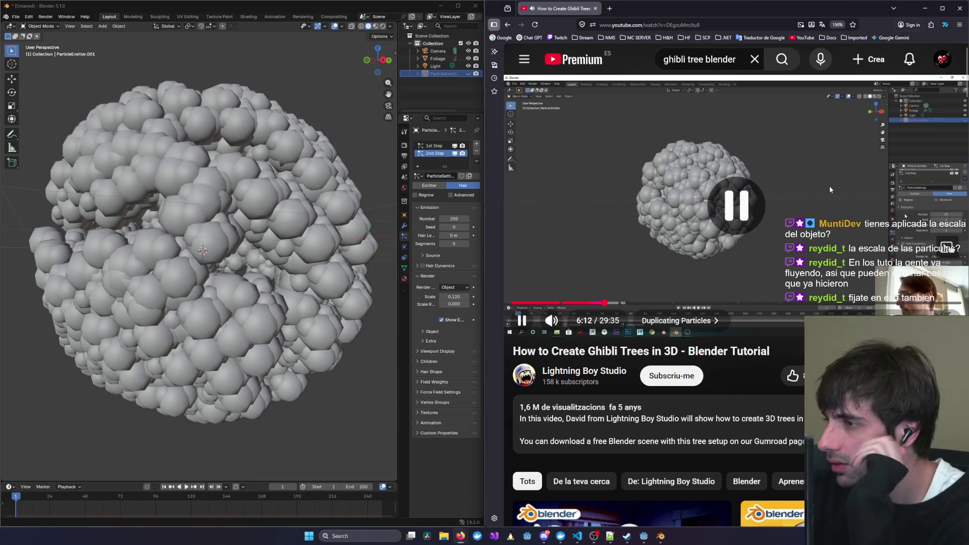
{"action": "key", "text": "Left"}
{"action": "left_click", "coordinate": [828, 186]}
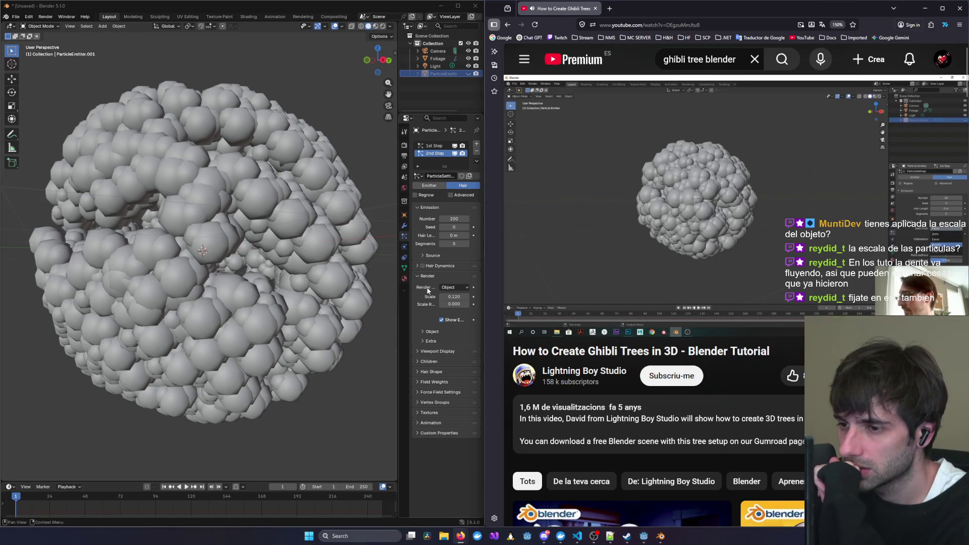
Set Emit From to Volume for both the 2nd Step and 1st Step particle systems.
{"action": "left_click", "coordinate": [425, 256]}
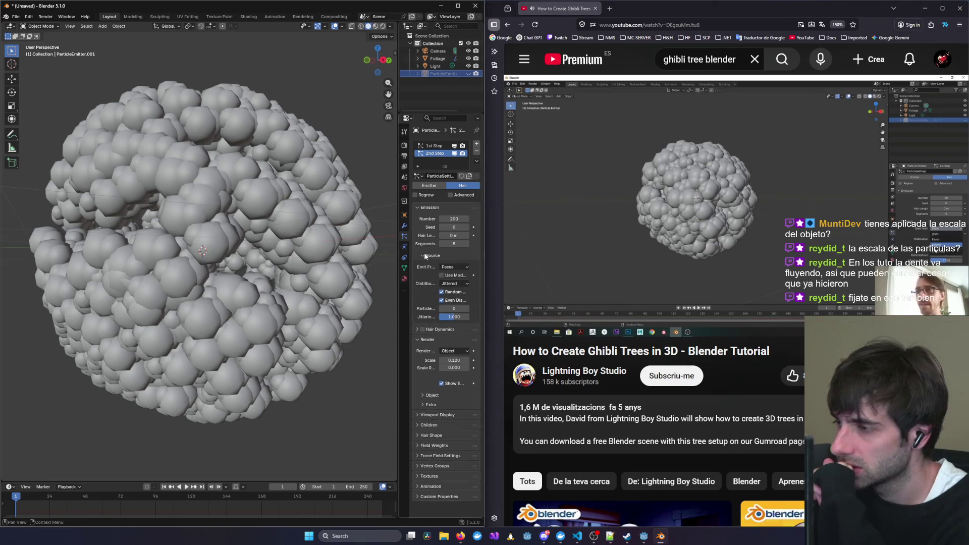
{"action": "left_click", "coordinate": [443, 266]}
{"action": "left_click", "coordinate": [442, 292]}
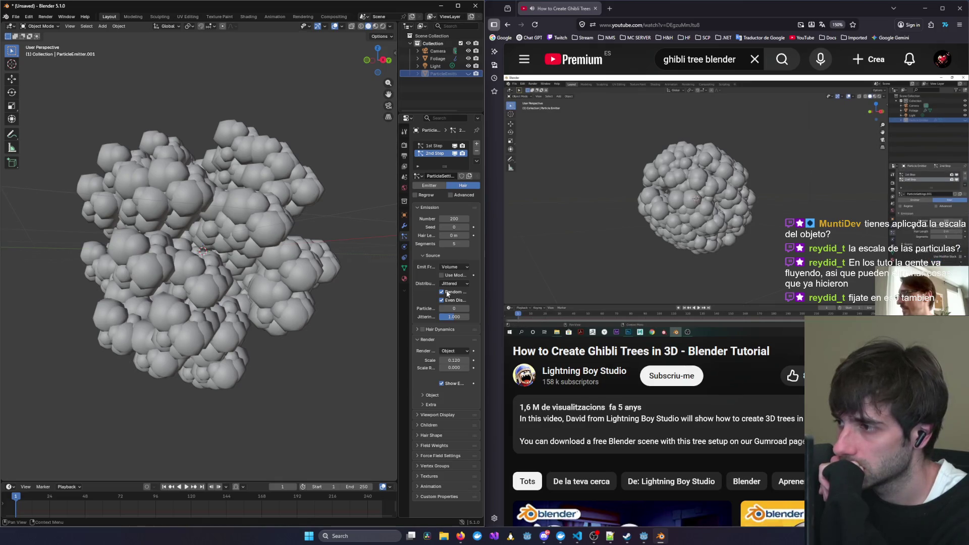
{"action": "left_click", "coordinate": [433, 147]}
{"action": "left_click", "coordinate": [455, 264]}
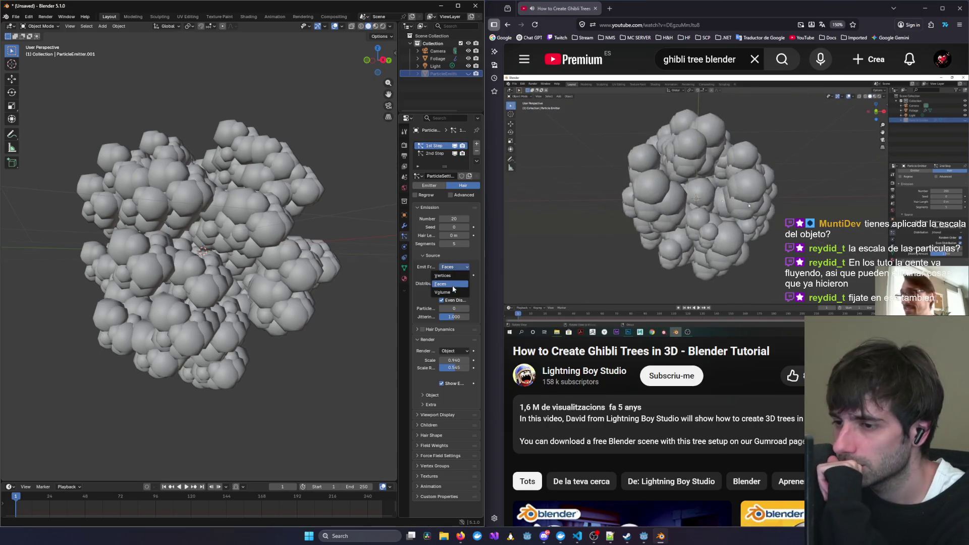
{"action": "left_click", "coordinate": [453, 280]}
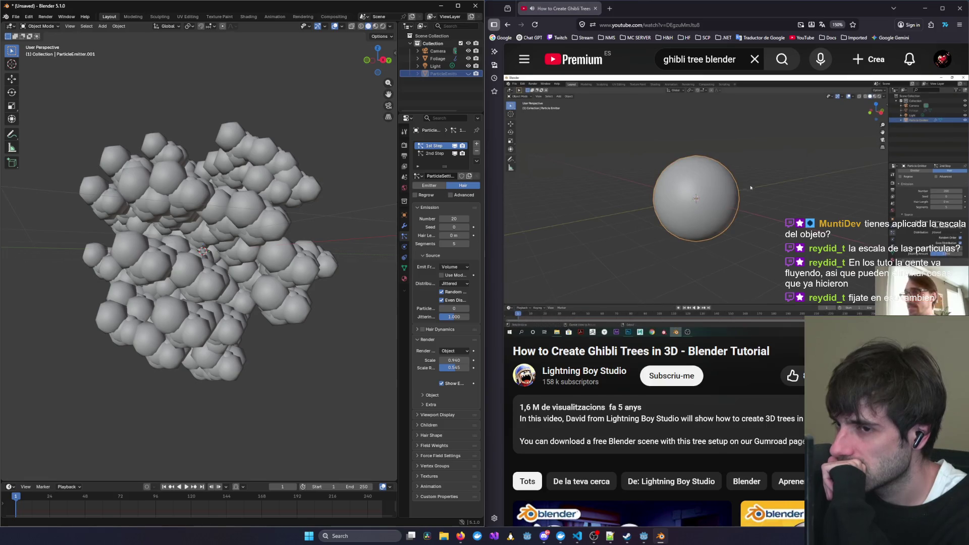
{"action": "left_click", "coordinate": [628, 217]}
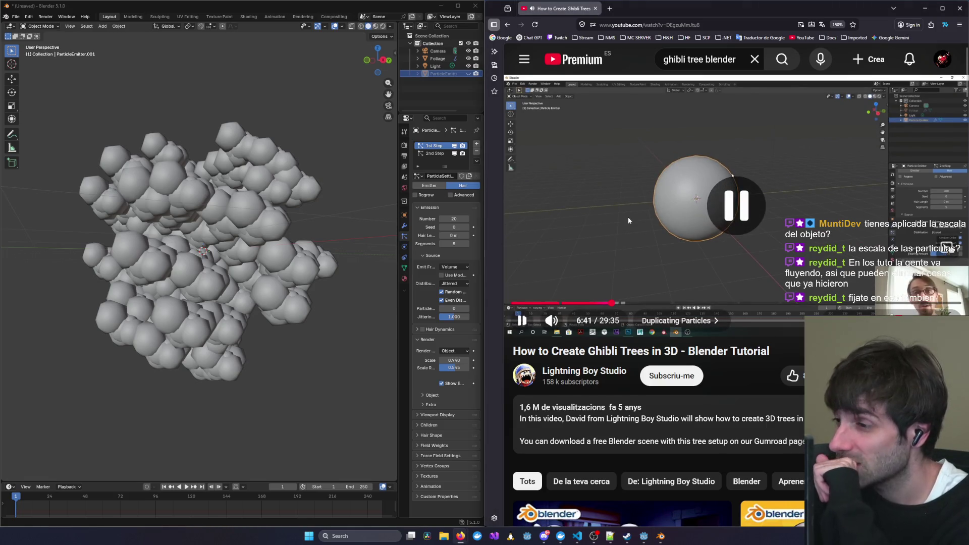
{"action": "mouse_move", "coordinate": [244, 307]}
{"action": "middle_mouse_down"}
{"action": "mouse_move", "coordinate": [250, 241]}
{"action": "mouse_move", "coordinate": [193, 204]}
{"action": "mouse_move", "coordinate": [290, 225]}
{"action": "middle_mouse_up"}
{"action": "left_click", "coordinate": [712, 208]}
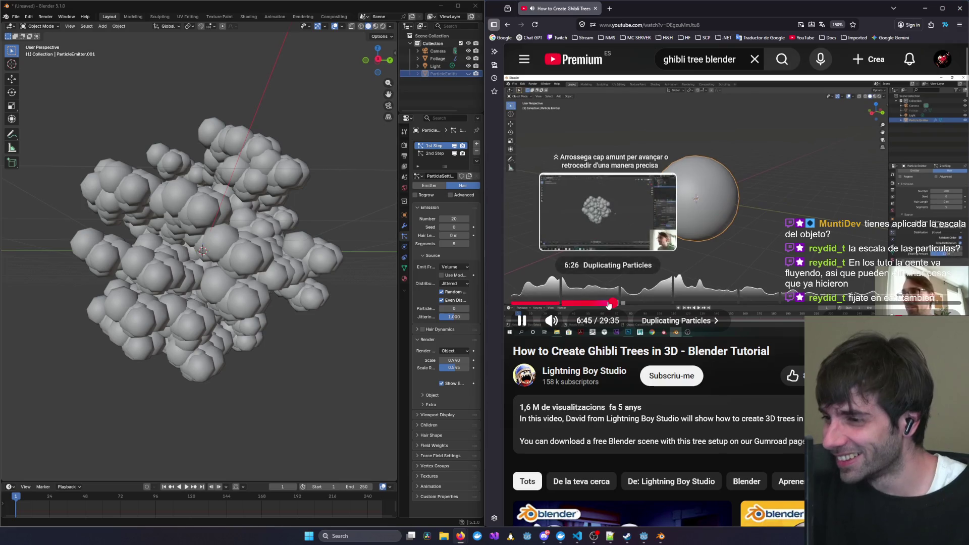
Scrub the tutorial from about 6:24 ahead to the Custom Normals part, pausing at 10:48.
{"action": "left_click", "coordinate": [609, 303]}
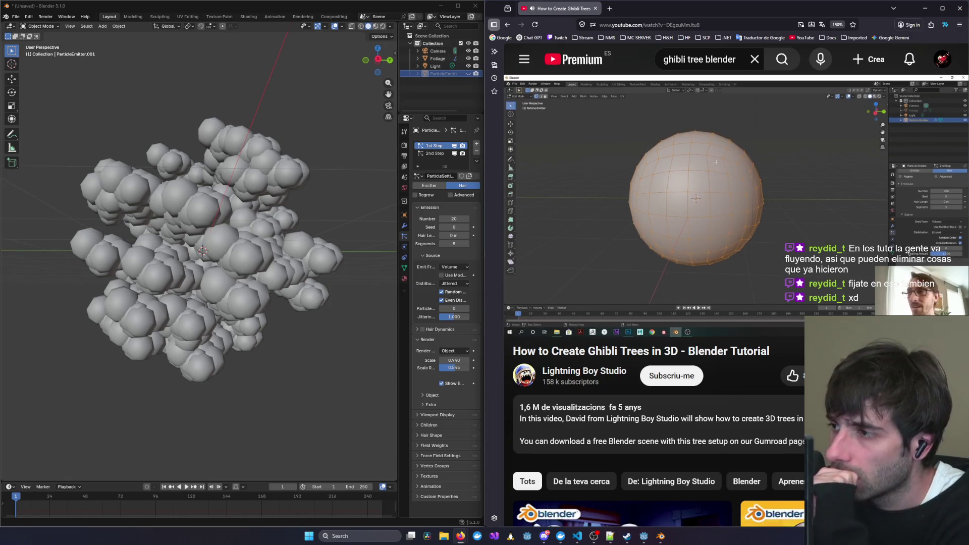
{"action": "mouse_move", "coordinate": [749, 246]}
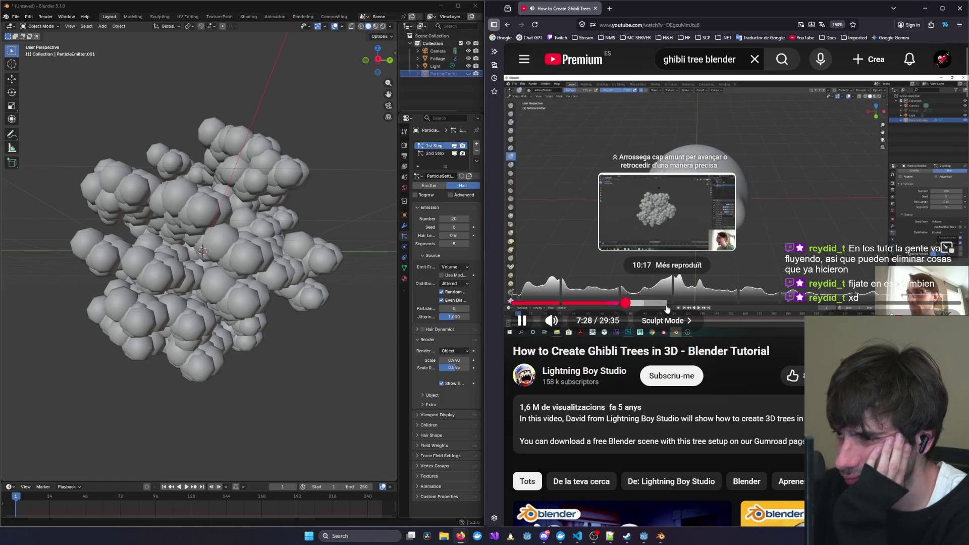
{"action": "left_click", "coordinate": [661, 304]}
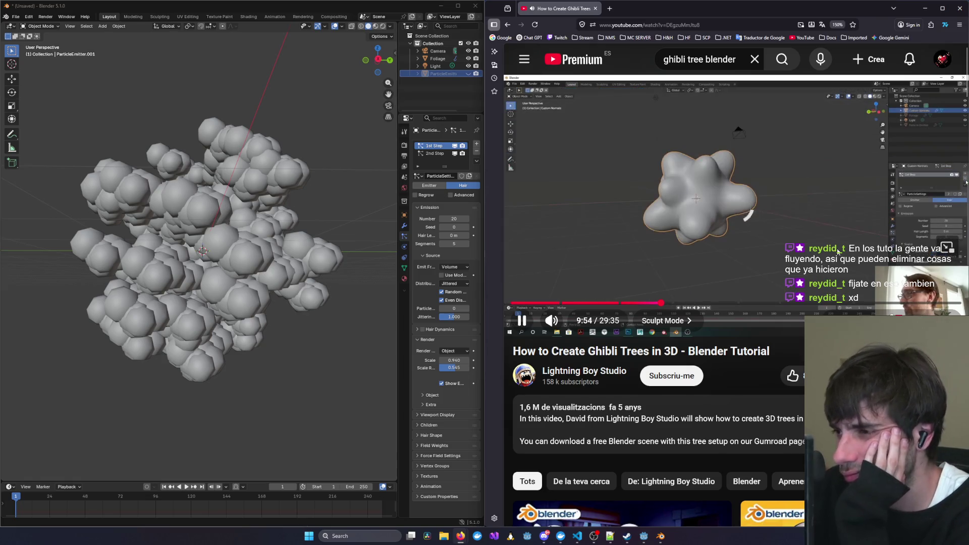
{"action": "key", "text": "Right"}
{"action": "key", "text": "Right"}
{"action": "key", "text": "Right"}
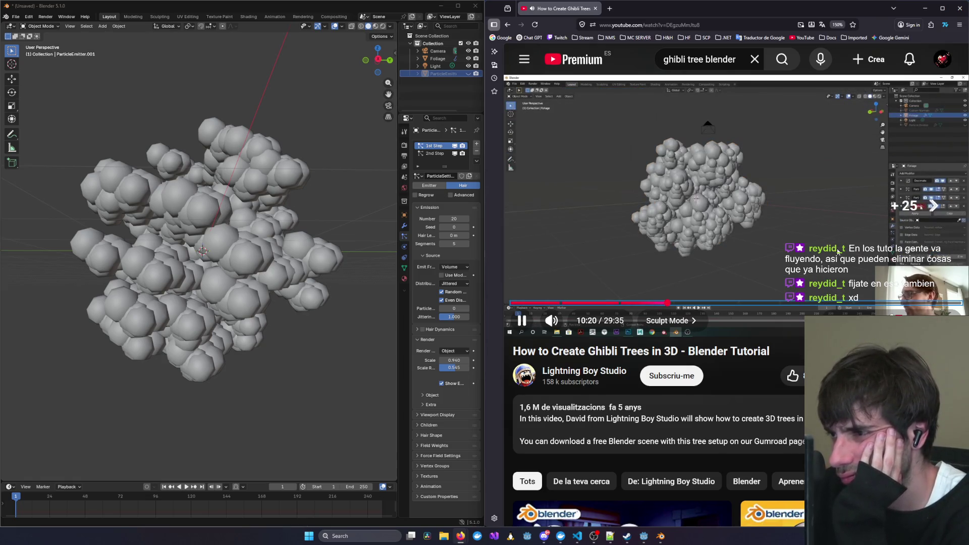
{"action": "key", "text": "Left"}
{"action": "key", "text": "Right"}
{"action": "key", "text": "Left"}
{"action": "key", "text": "Right"}
{"action": "key", "text": "Right"}
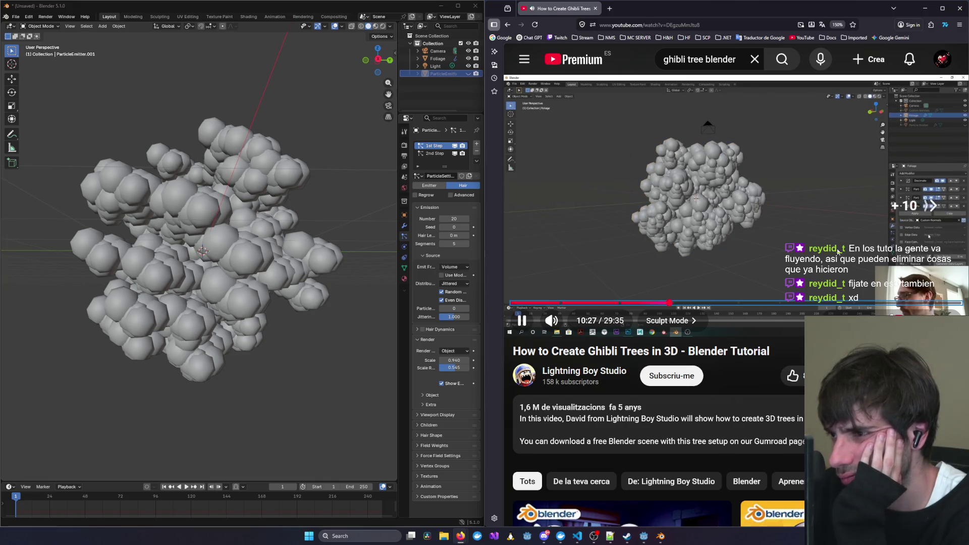
{"action": "key", "text": "Left"}
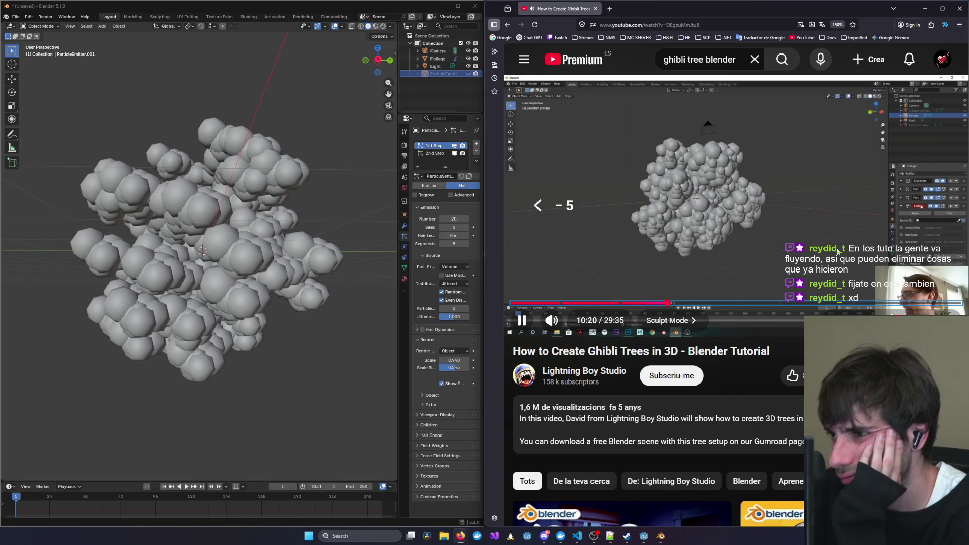
{"action": "key", "text": "Left"}
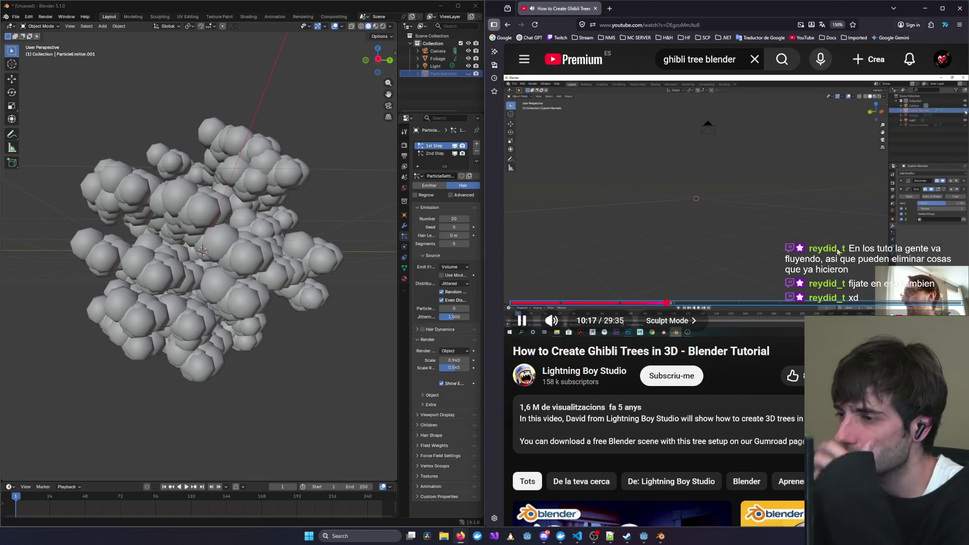
{"action": "key", "text": "Right"}
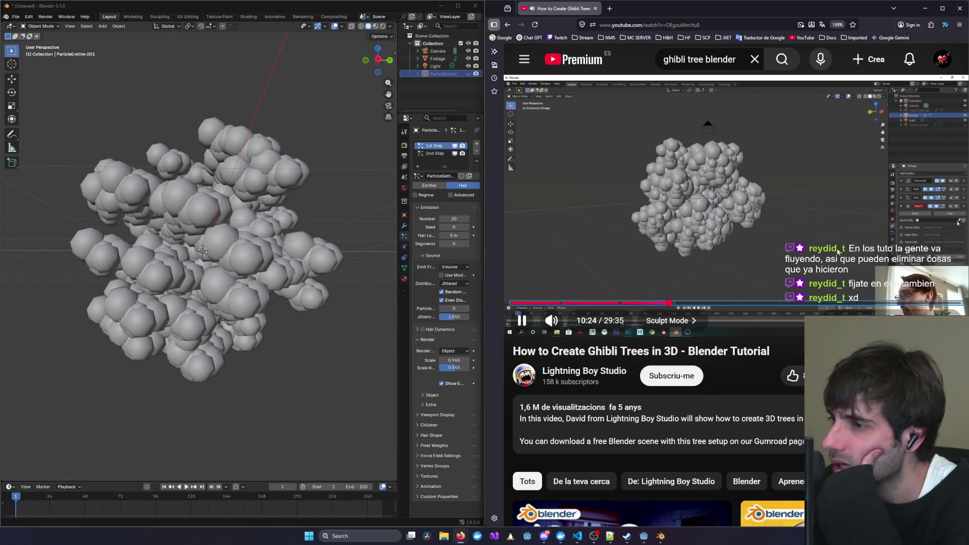
{"action": "key", "text": "Right"}
{"action": "key", "text": "Right"}
{"action": "key", "text": "Right"}
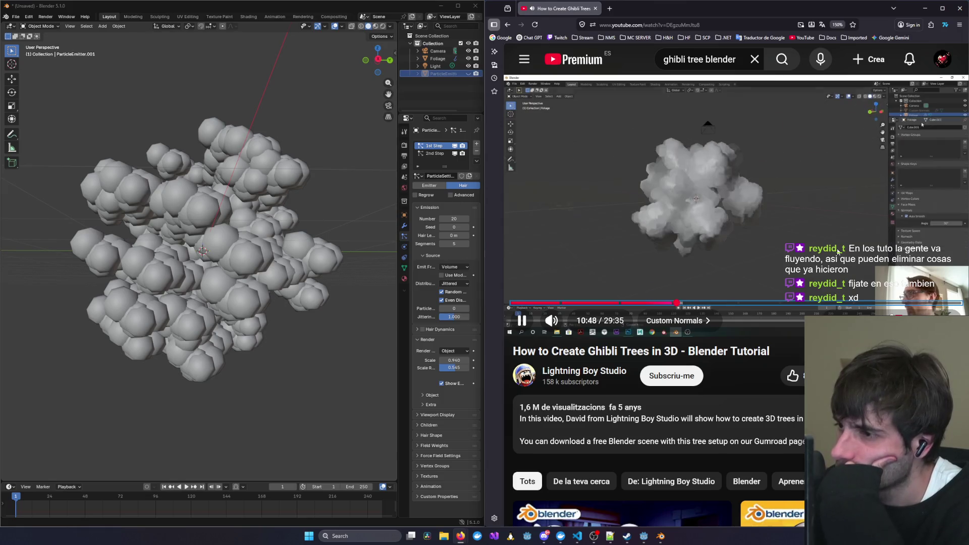
{"action": "key", "text": "Left"}
{"action": "key", "text": "Left"}
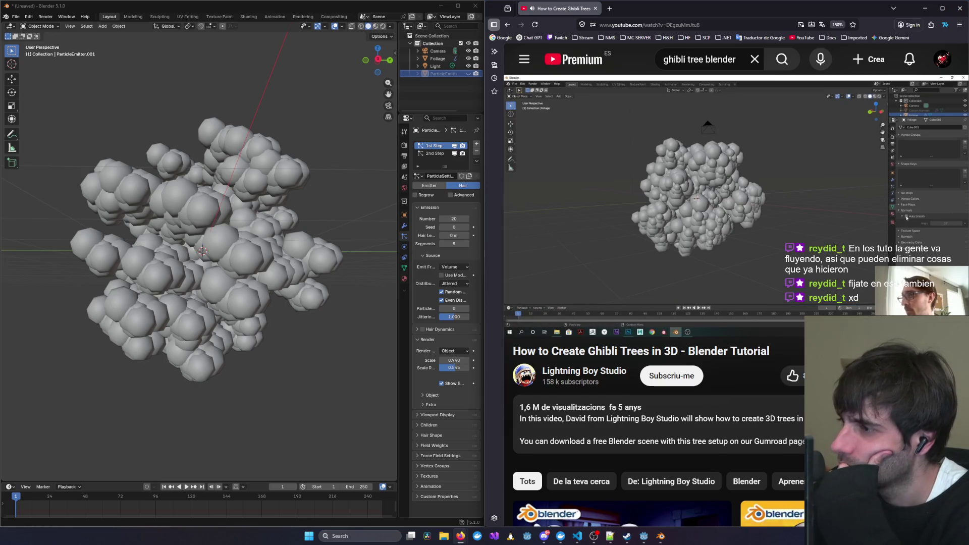
{"action": "left_click", "coordinate": [773, 253]}
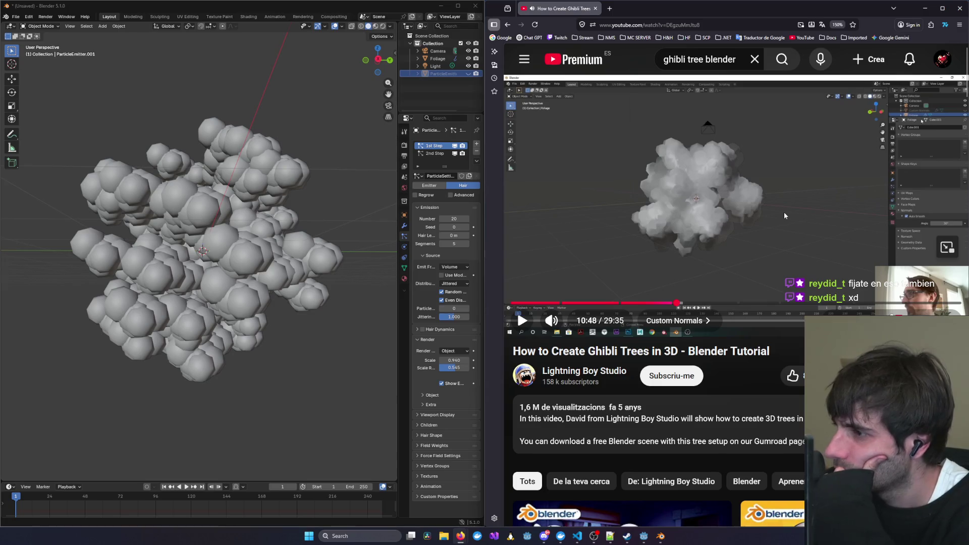
Select Foliage and show its mesh Object Data settings while rewinding the tutorial to about 10:31.
{"action": "left_click", "coordinate": [438, 58]}
{"action": "left_click", "coordinate": [404, 268]}
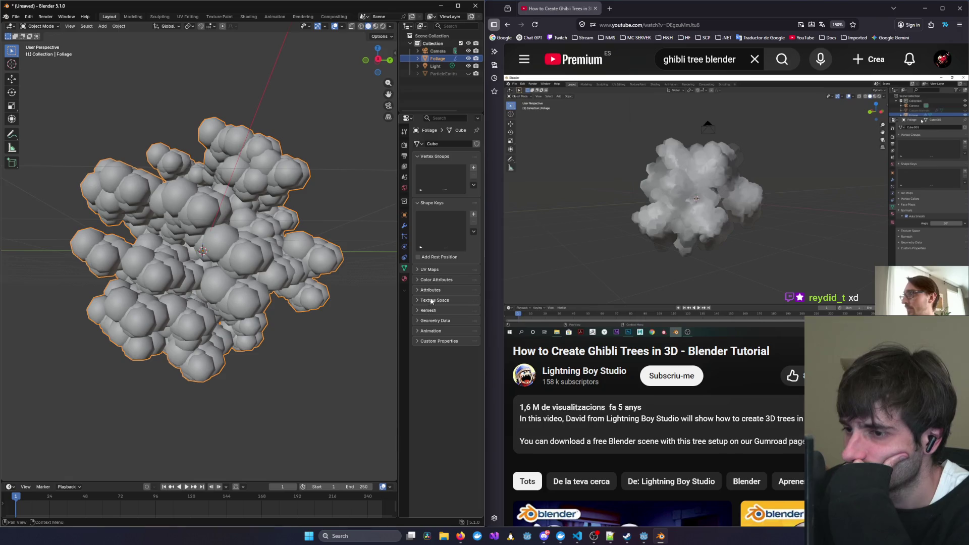
{"action": "left_click", "coordinate": [713, 238]}
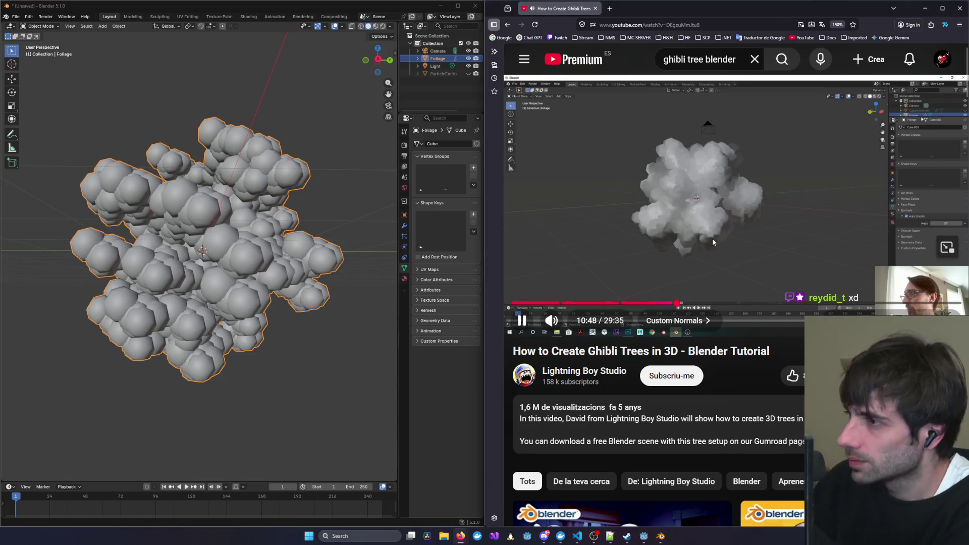
{"action": "key", "text": "Left"}
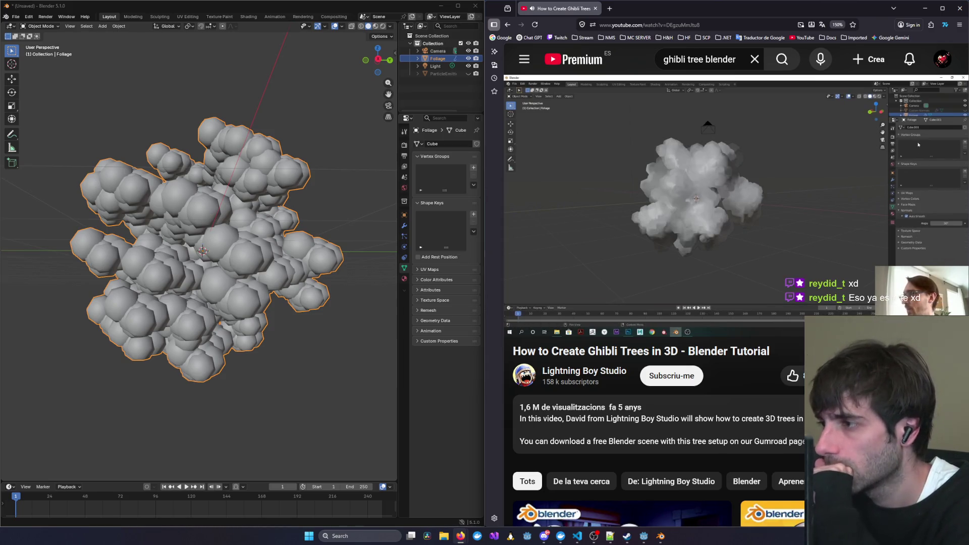
{"action": "key", "text": "Left"}
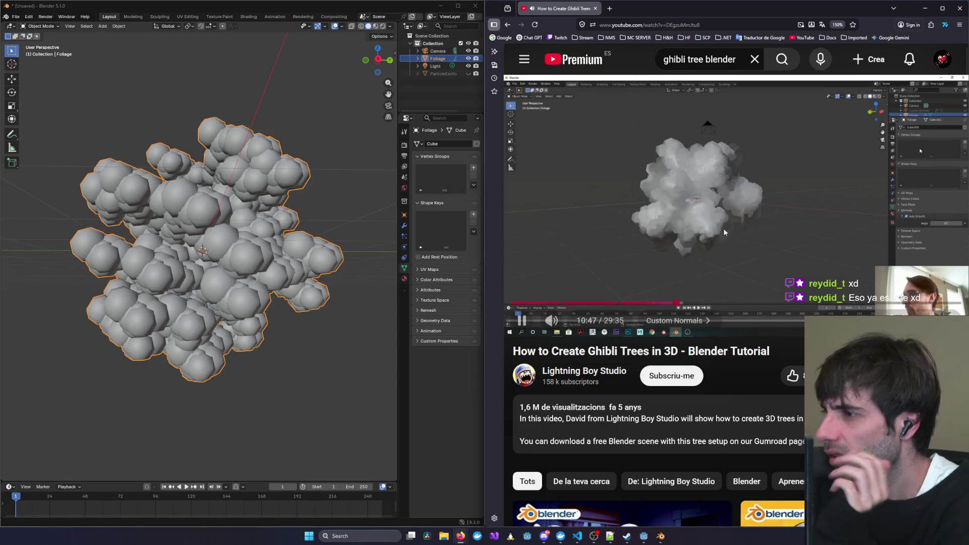
{"action": "left_click", "coordinate": [810, 216]}
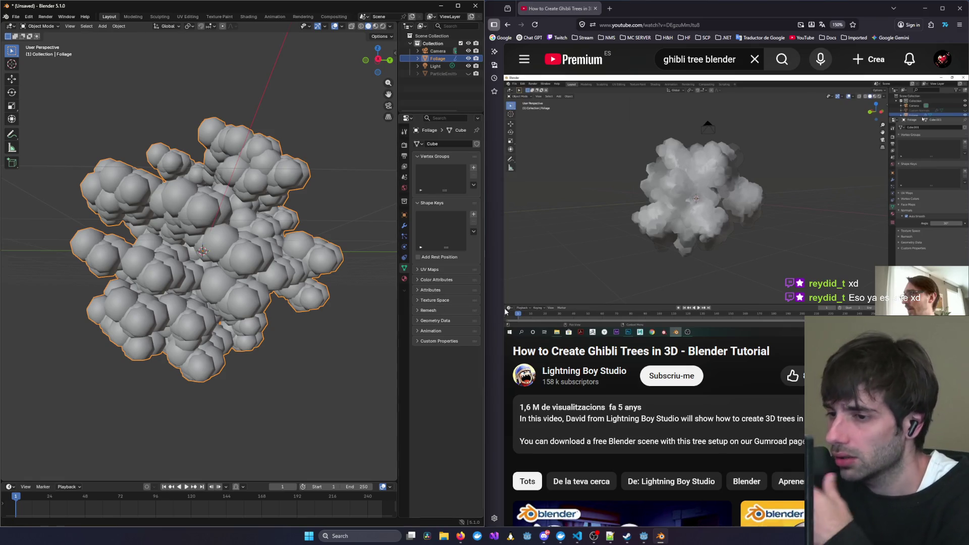
{"action": "mouse_move", "coordinate": [737, 278]}
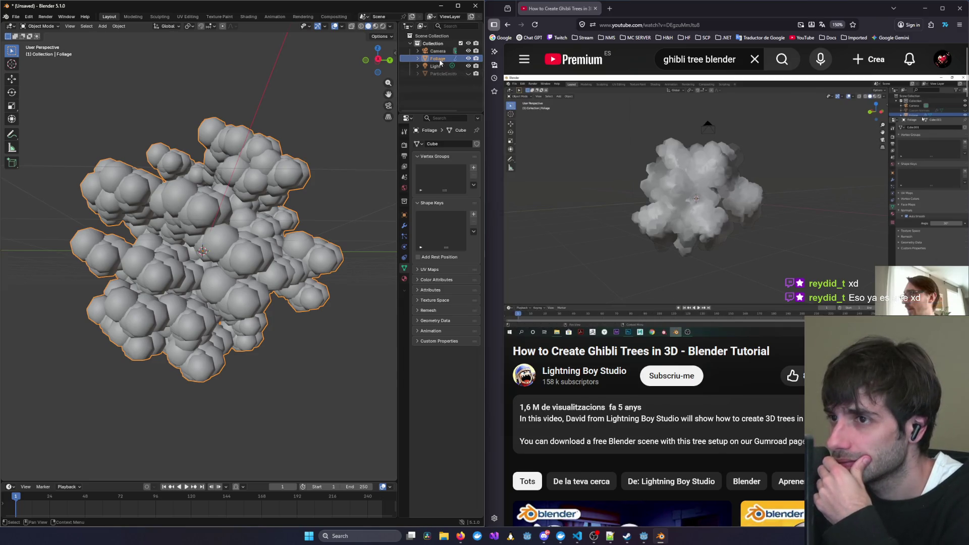
{"action": "mouse_move", "coordinate": [948, 116]}
{"action": "left_click", "coordinate": [846, 183]}
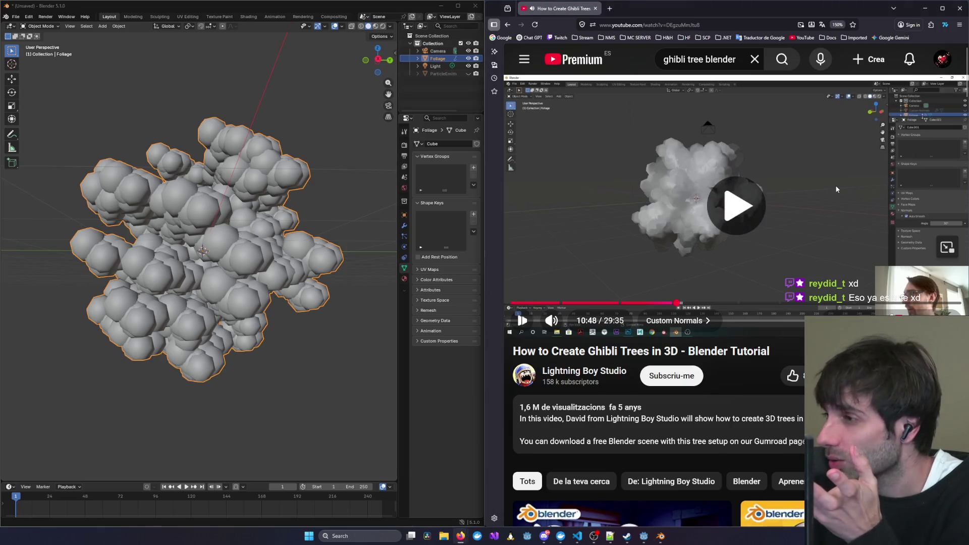
{"action": "key", "text": "Left"}
{"action": "key", "text": "Left"}
{"action": "key", "text": "Left"}
{"action": "key", "text": "Left"}
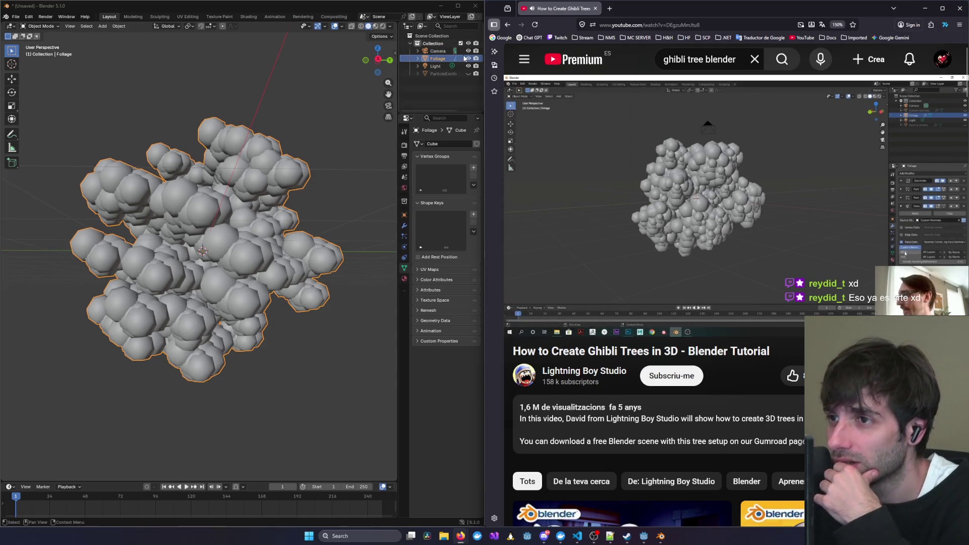
{"action": "left_click", "coordinate": [426, 61]}
{"action": "left_click", "coordinate": [418, 59]}
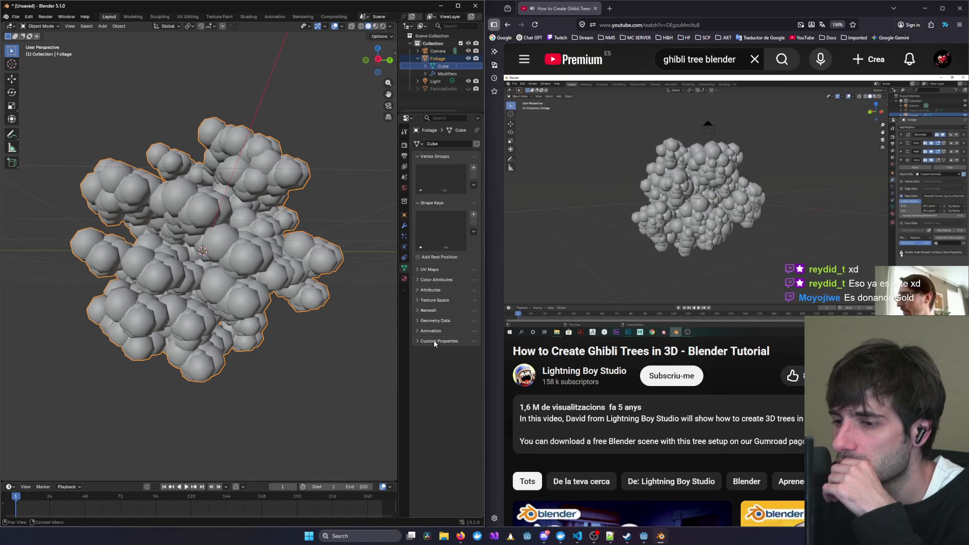
{"action": "mouse_move", "coordinate": [640, 267]}
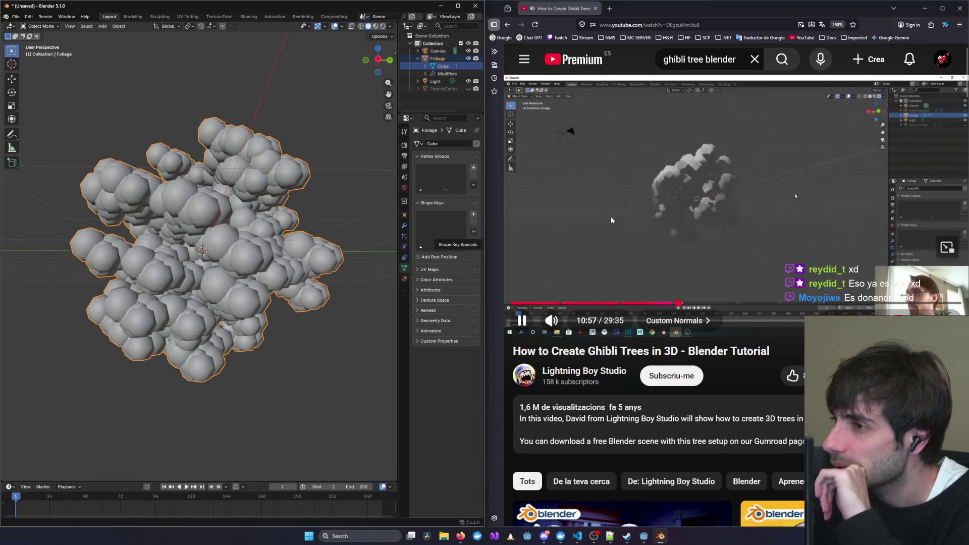
{"action": "left_click", "coordinate": [611, 220]}
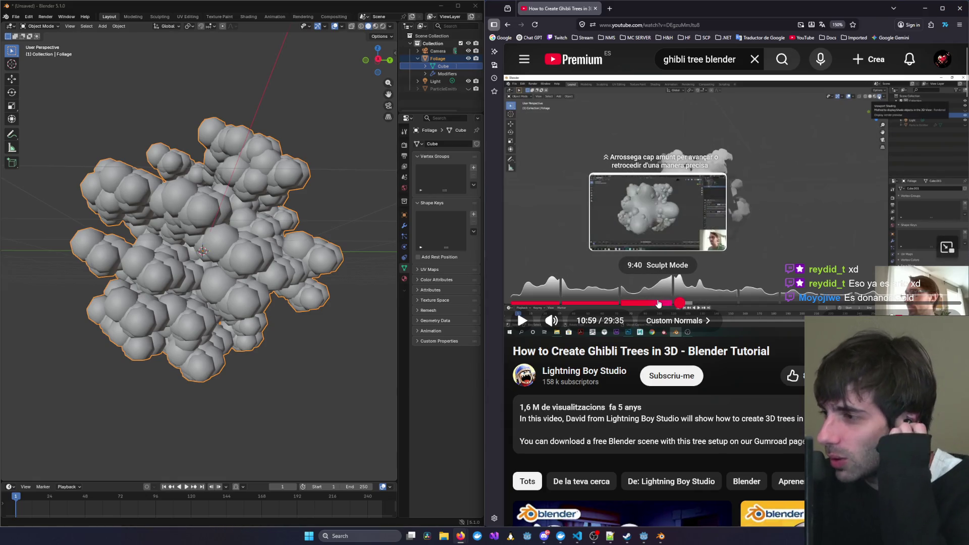
{"action": "left_click", "coordinate": [661, 302]}
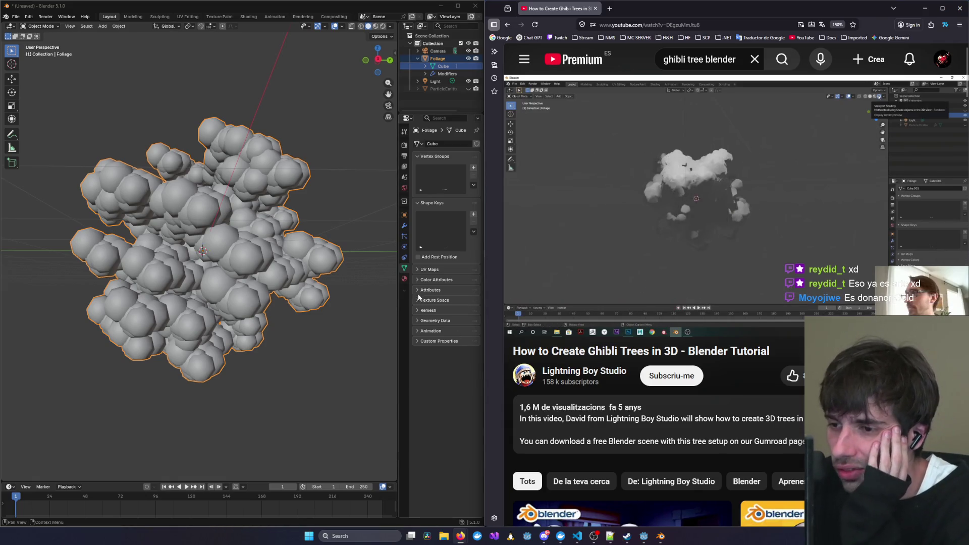
{"action": "left_click", "coordinate": [417, 270]}
{"action": "left_click", "coordinate": [417, 270]}
{"action": "left_click", "coordinate": [419, 311]}
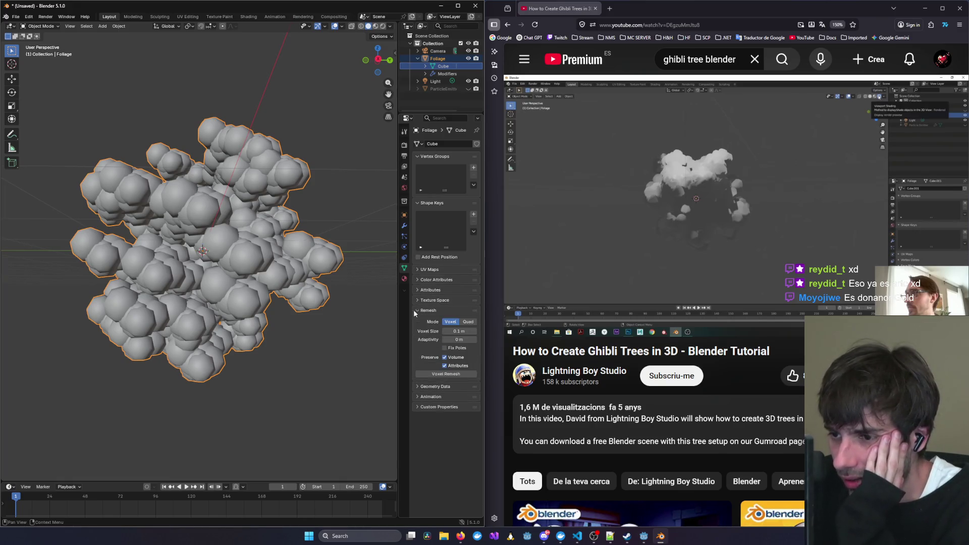
{"action": "left_click", "coordinate": [417, 310]}
{"action": "left_click", "coordinate": [418, 320]}
{"action": "left_click", "coordinate": [418, 320]}
{"action": "left_click", "coordinate": [416, 341]}
{"action": "left_click", "coordinate": [415, 341]}
{"action": "left_click", "coordinate": [416, 270]}
{"action": "left_click", "coordinate": [416, 270]}
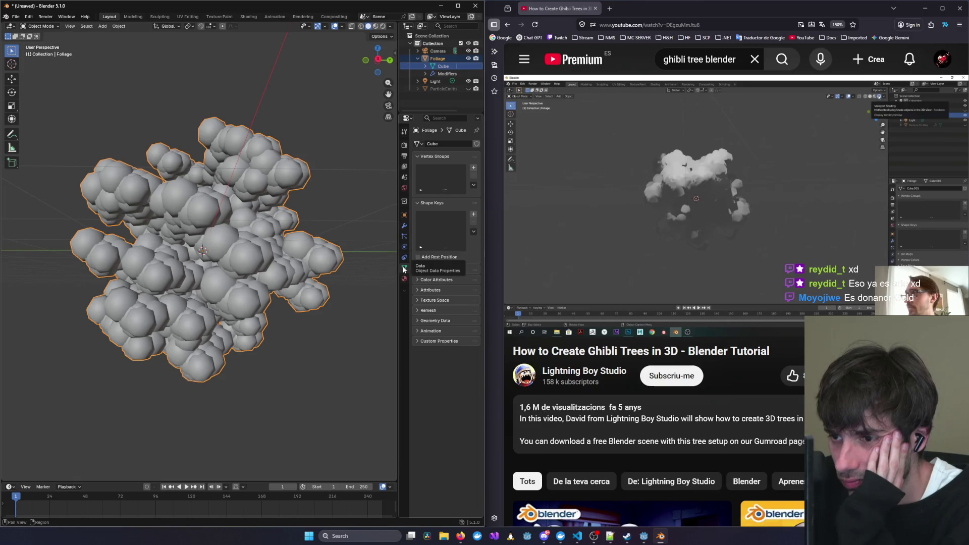
{"action": "left_click", "coordinate": [748, 172]}
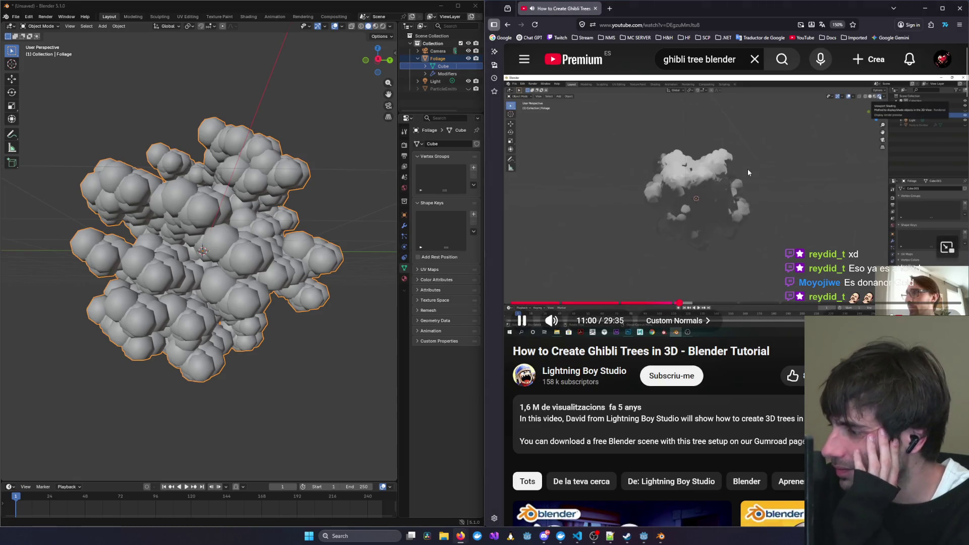
{"action": "key", "text": "Left"}
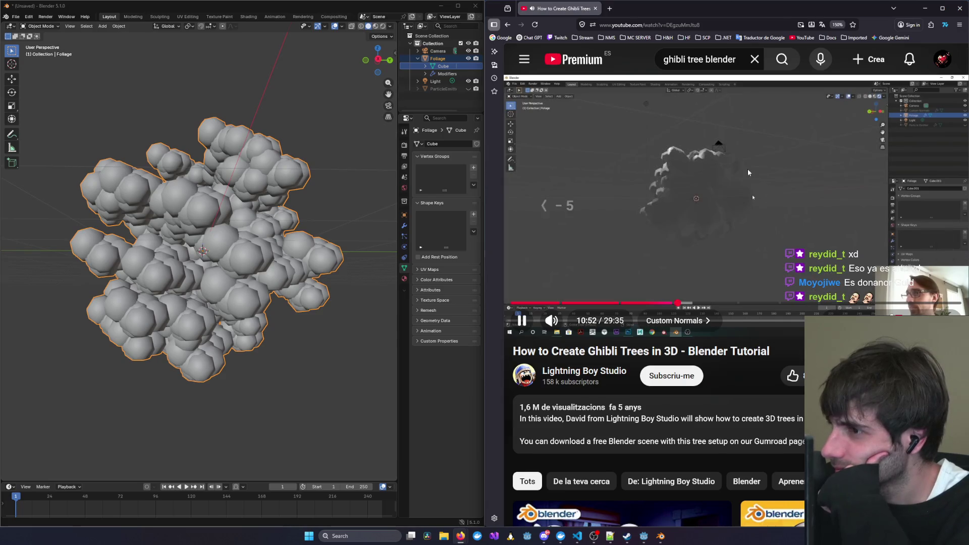
{"action": "key", "text": "Left"}
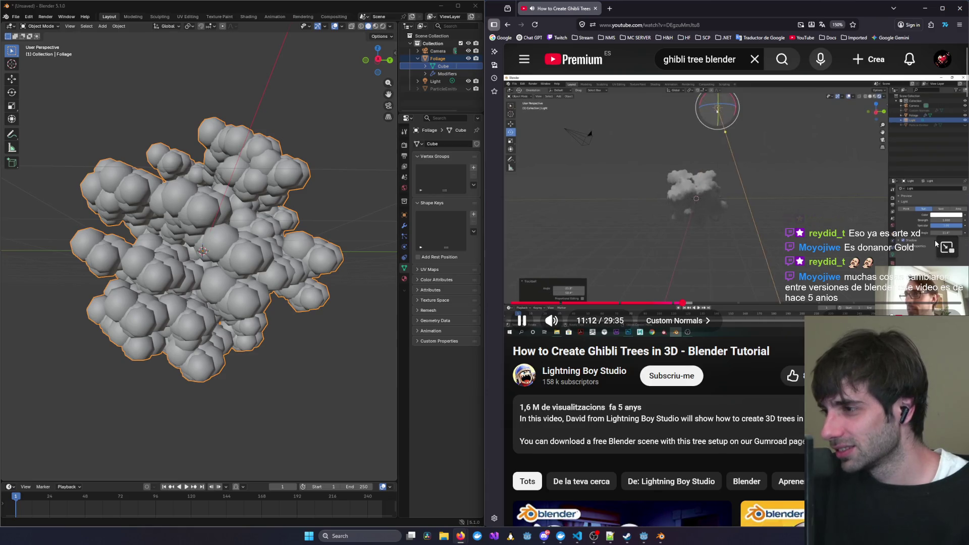
{"action": "left_click", "coordinate": [780, 199]}
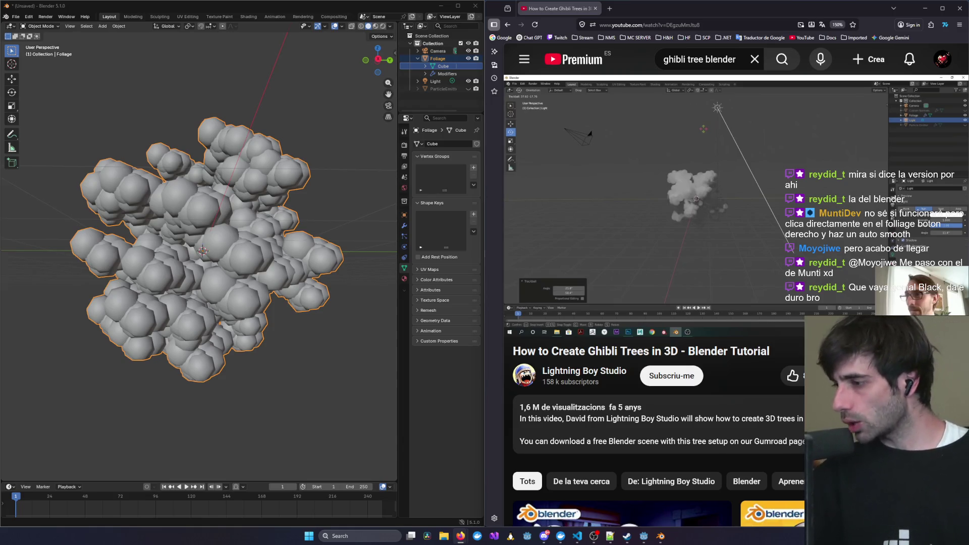
{"action": "right_click", "coordinate": [435, 59]}
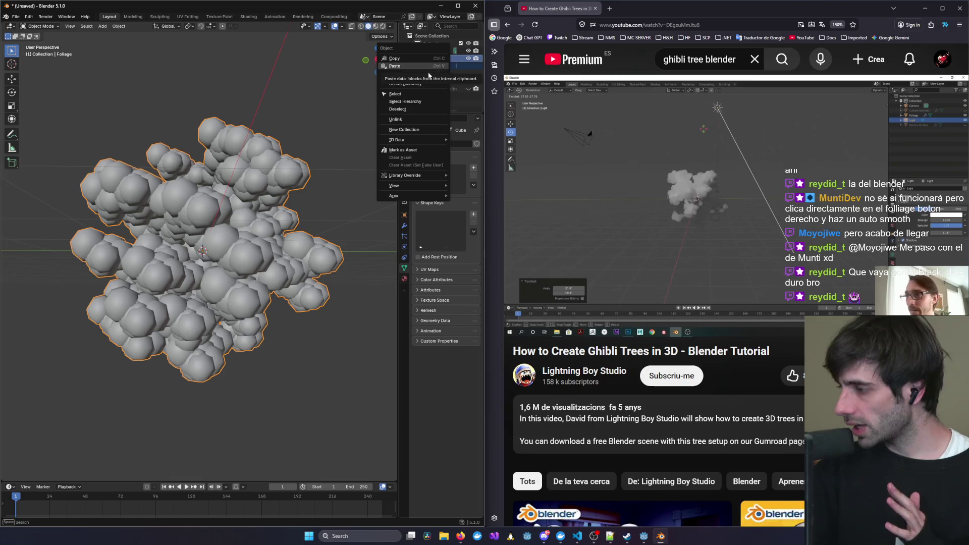
Apply Shade Auto Smooth to Foliage and orbit in close to inspect its faceted spheres.
{"action": "key", "text": "Escape"}
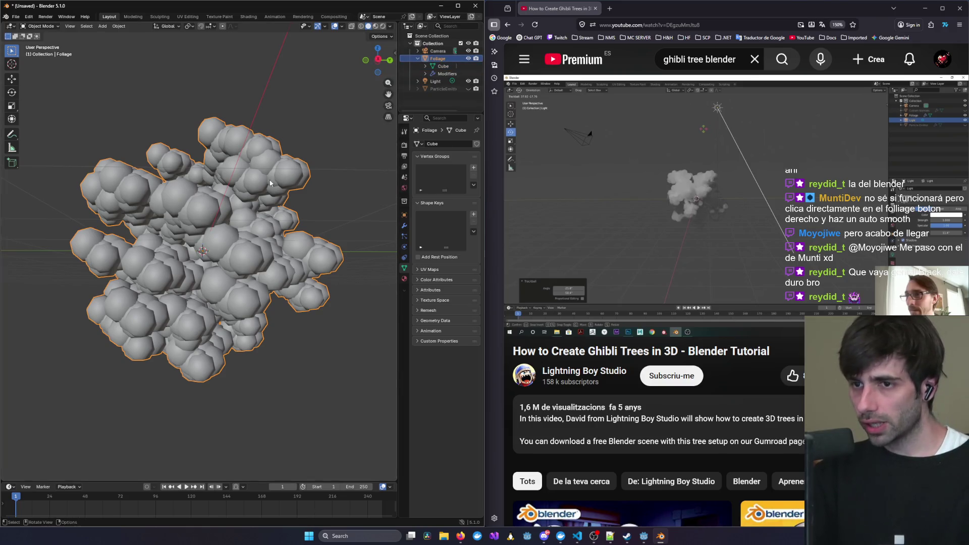
{"action": "right_click", "coordinate": [265, 170]}
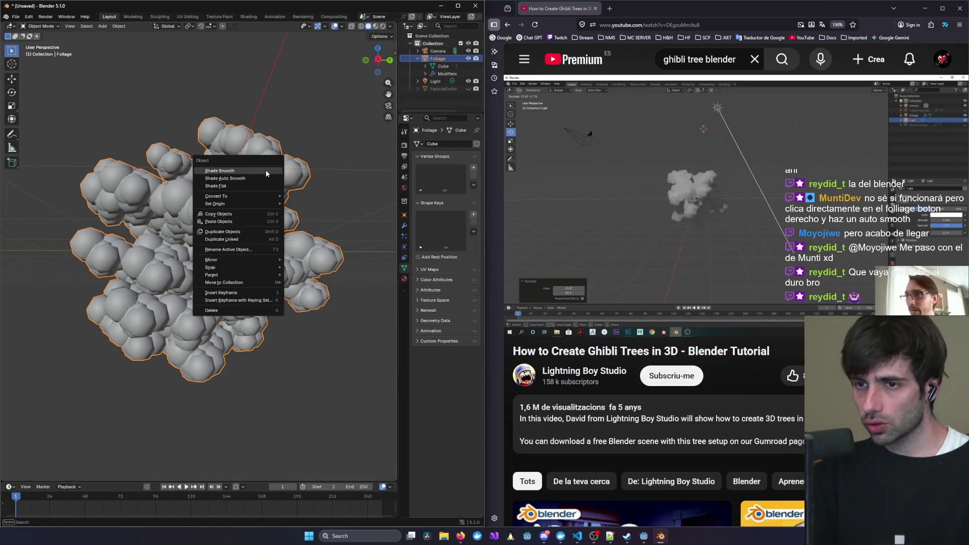
{"action": "left_click", "coordinate": [235, 178]}
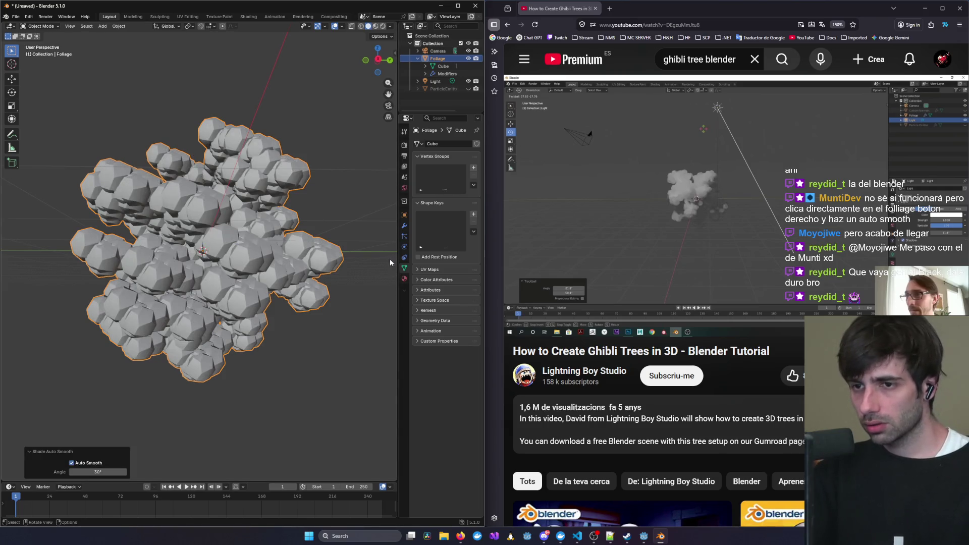
{"action": "middle_click_drag", "start_coordinate": [391, 263], "coordinate": [353, 252]}
{"action": "scroll", "coordinate": [353, 252], "scroll_direction": "up", "scroll_amount": 6}
{"action": "mouse_move", "coordinate": [282, 243]}
{"action": "middle_mouse_down"}
{"action": "mouse_move", "coordinate": [255, 237]}
{"action": "mouse_move", "coordinate": [304, 252]}
{"action": "mouse_move", "coordinate": [230, 265]}
{"action": "middle_mouse_up"}
{"action": "scroll", "coordinate": [265, 236], "scroll_direction": "down", "scroll_amount": 8}
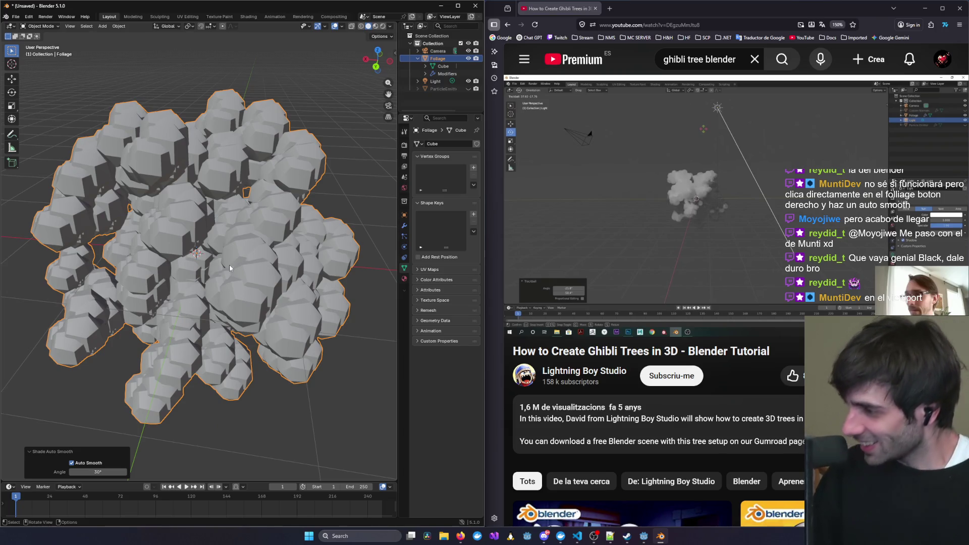
{"action": "middle_click_drag", "start_coordinate": [291, 196], "coordinate": [271, 193]}
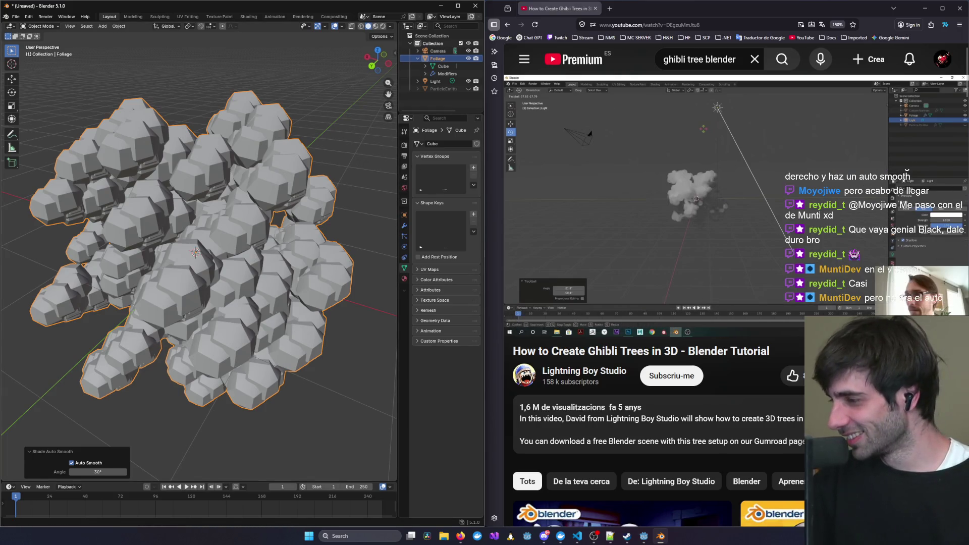
{"action": "left_click", "coordinate": [245, 200]}
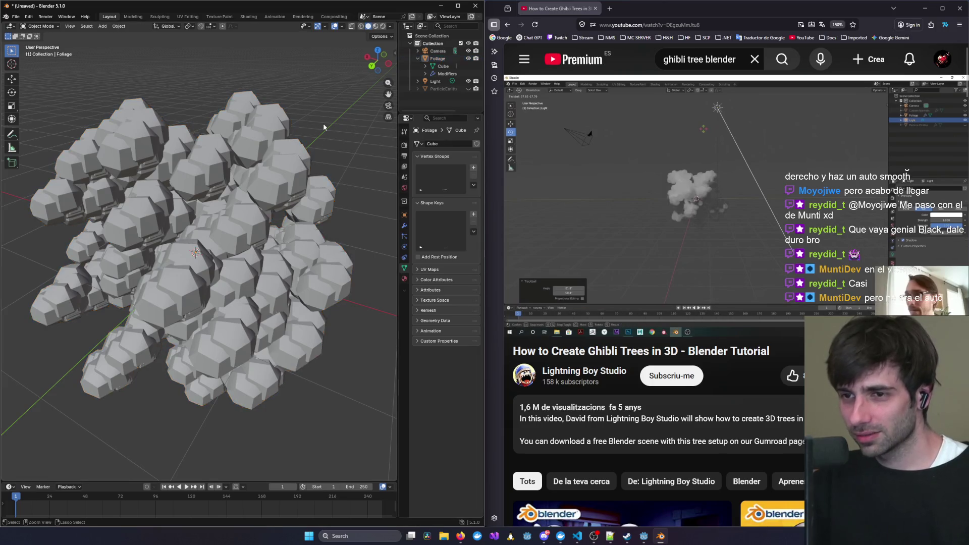
Shade Foliage smooth with Keep Sharp Edges enabled, then step through undo and redo.
{"action": "right_click", "coordinate": [277, 153]}
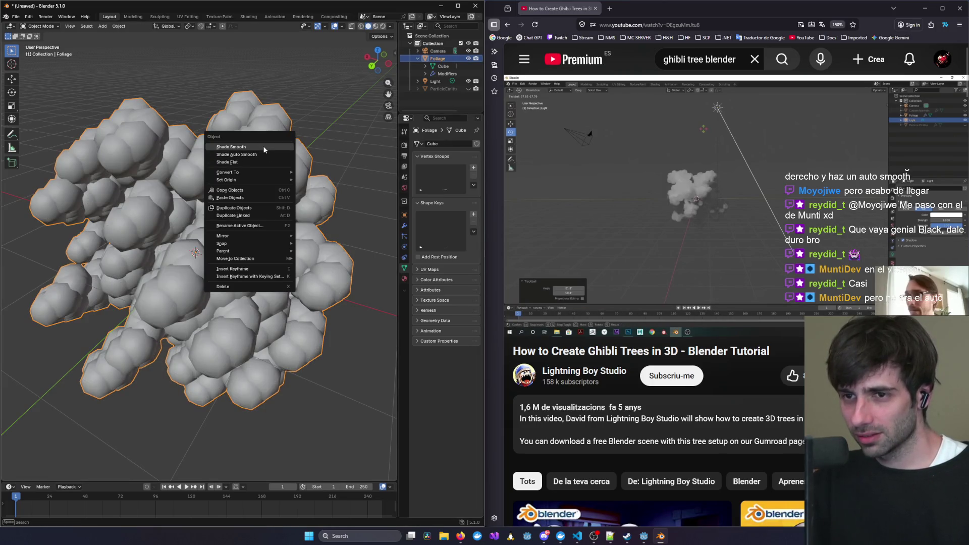
{"action": "left_click", "coordinate": [264, 147]}
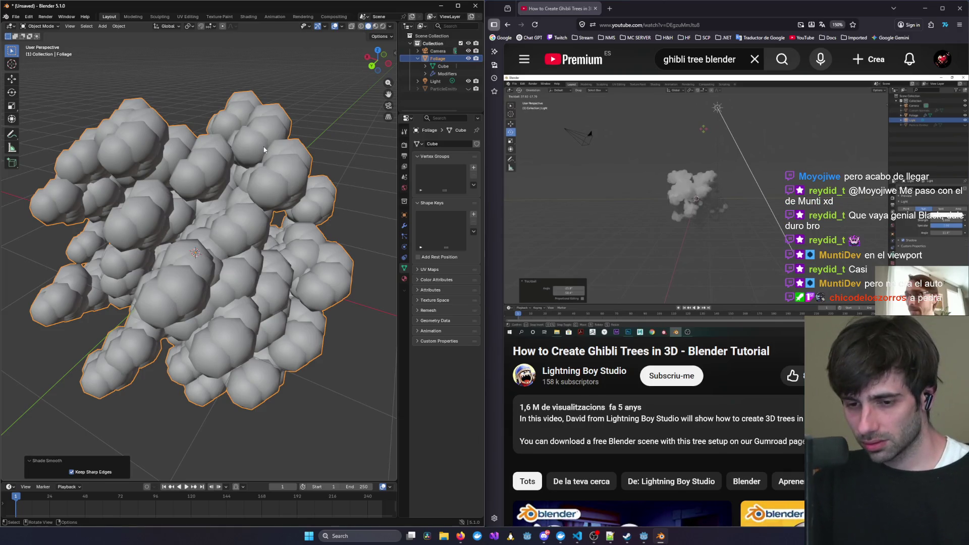
{"action": "left_click", "coordinate": [73, 472]}
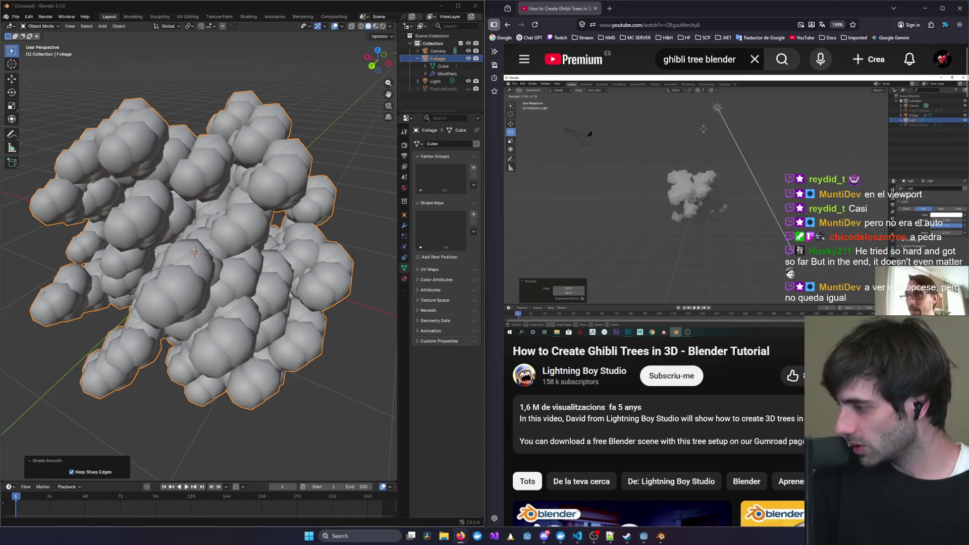
{"action": "key", "text": "ctrl+z"}
{"action": "key", "text": "ctrl+shift+z"}
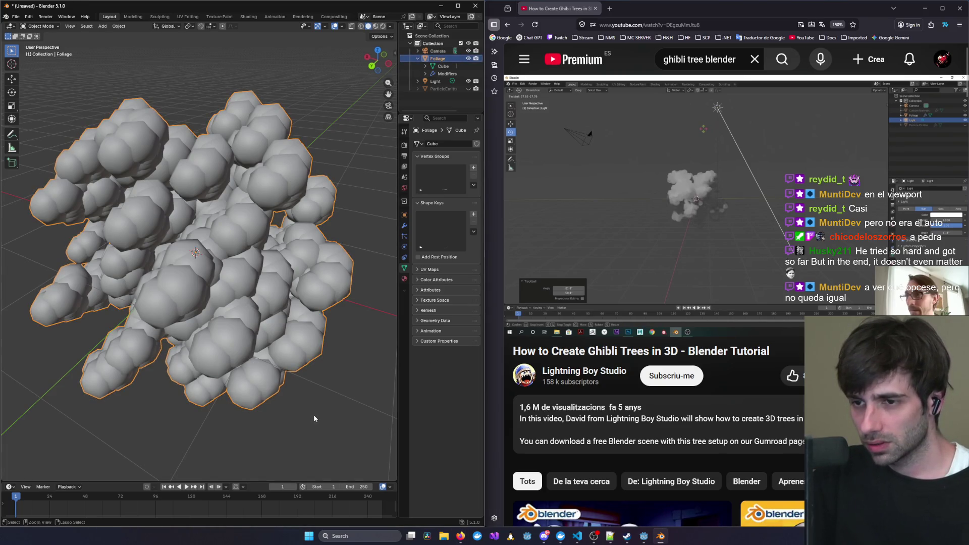
{"action": "key", "text": "ctrl+z"}
{"action": "key", "text": "ctrl+z"}
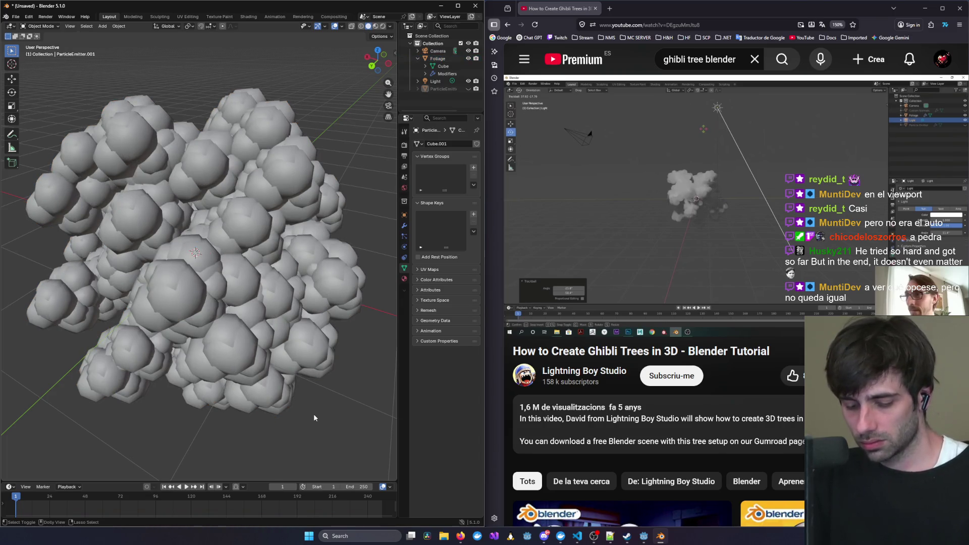
Undo once more, seek the tutorial back to the Sculpt Mode chapter, and minimise the browser.
{"action": "key", "text": "ctrl+z"}
{"action": "mouse_move", "coordinate": [519, 291]}
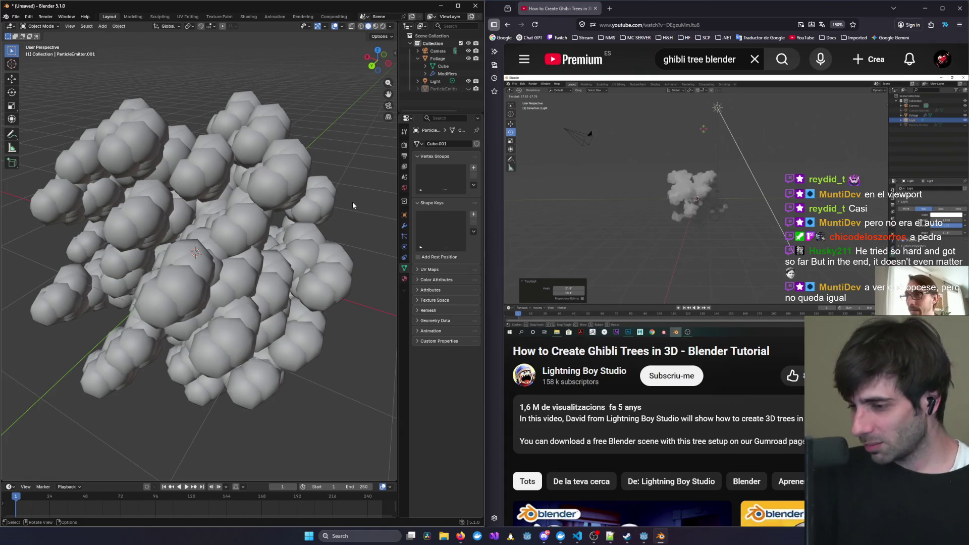
{"action": "left_click", "coordinate": [578, 537]}
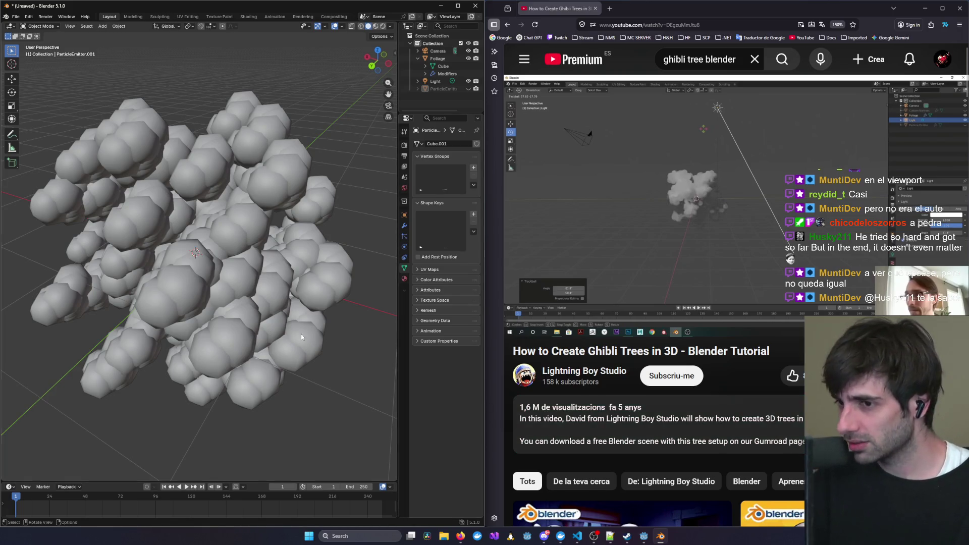
{"action": "left_click", "coordinate": [527, 461]}
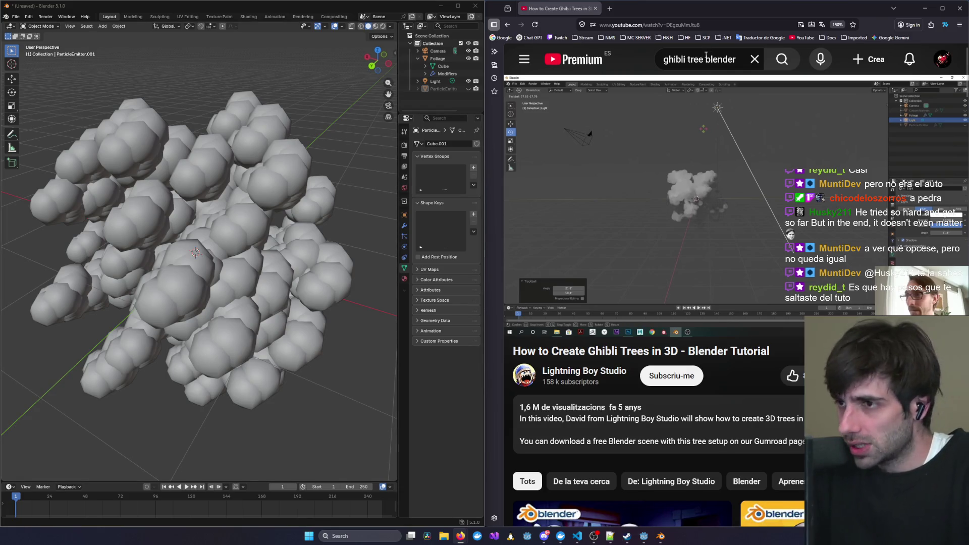
{"action": "mouse_move", "coordinate": [678, 304]}
{"action": "left_mouse_down"}
{"action": "mouse_move", "coordinate": [615, 308]}
{"action": "mouse_move", "coordinate": [669, 307]}
{"action": "mouse_move", "coordinate": [659, 307]}
{"action": "left_mouse_up"}
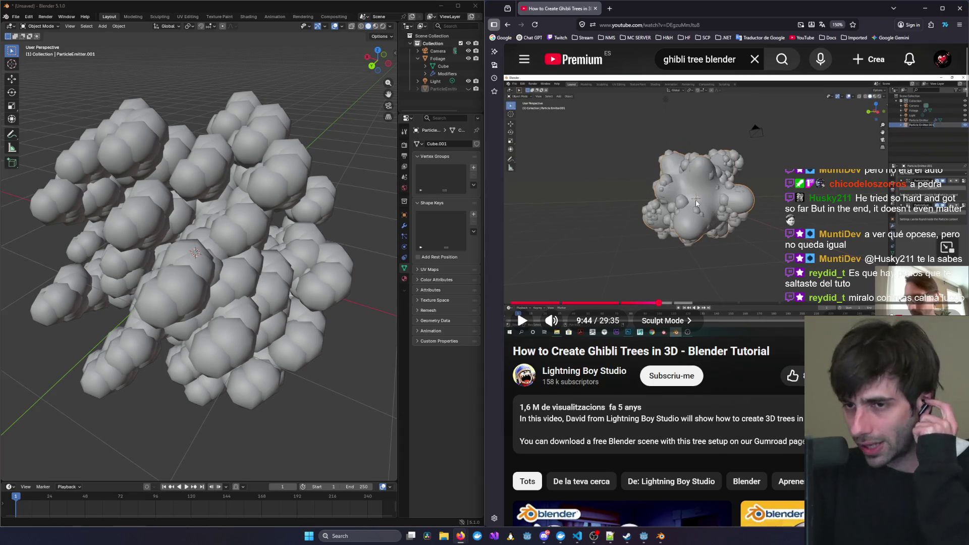
{"action": "left_click", "coordinate": [696, 203]}
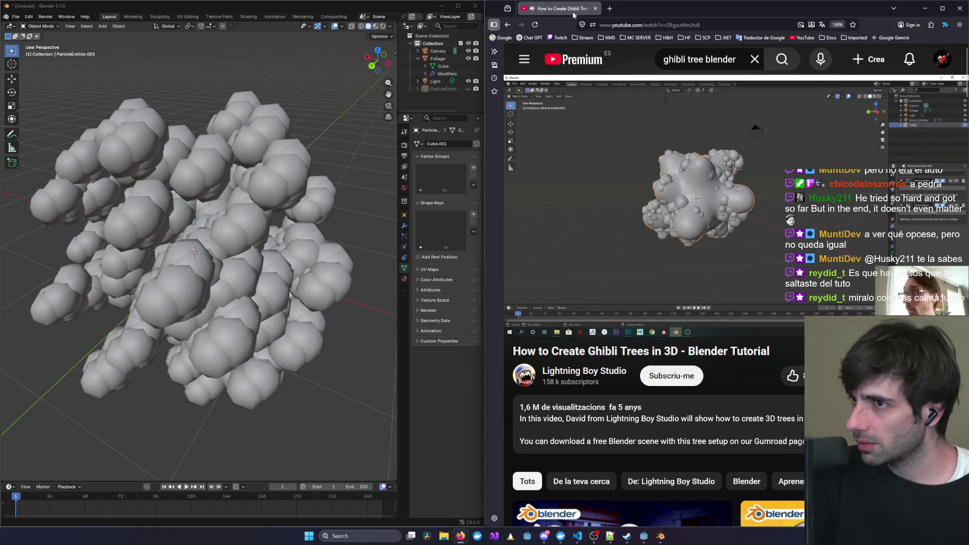
{"action": "double_click", "coordinate": [726, 177]}
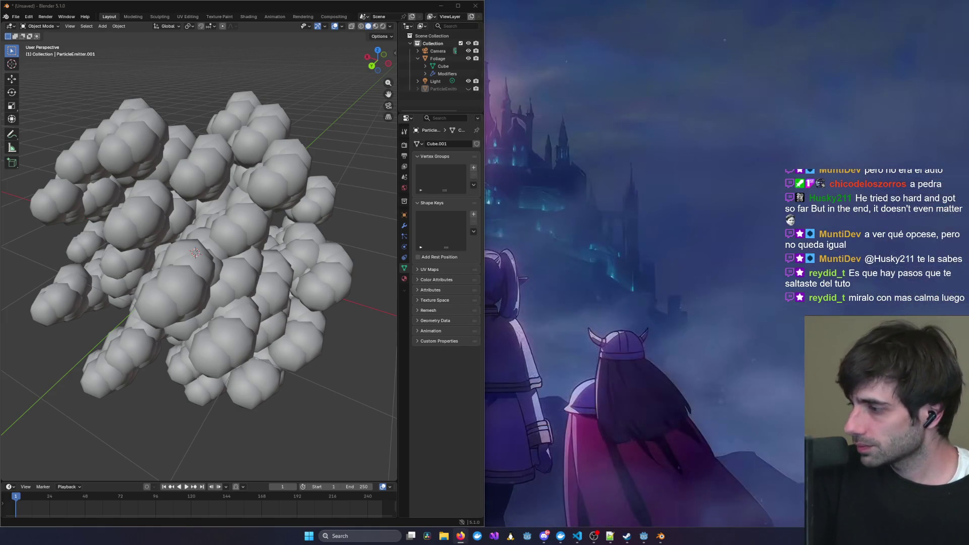